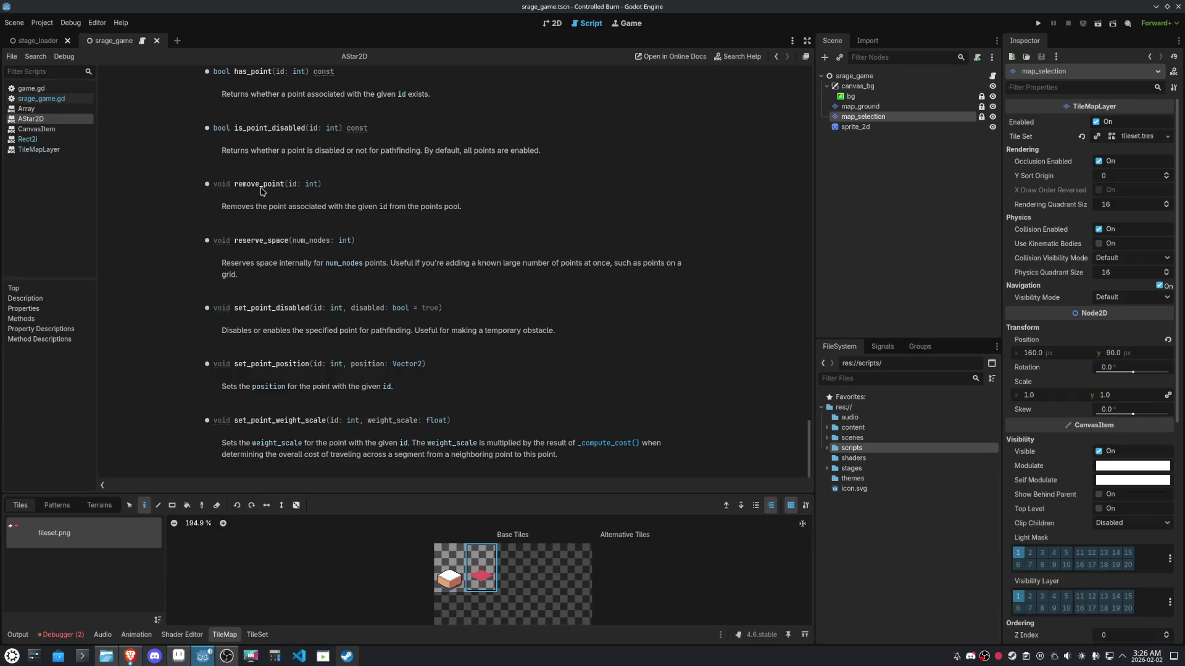
Step: Add a _pathing.reserve_space() call on a new line after the bounds line in _ready
{"action": "double_click", "coordinate": [259, 243]}
{"action": "key", "text": "ctrl+c"}
{"action": "left_click", "coordinate": [776, 59]}
{"action": "left_click", "coordinate": [776, 60]}
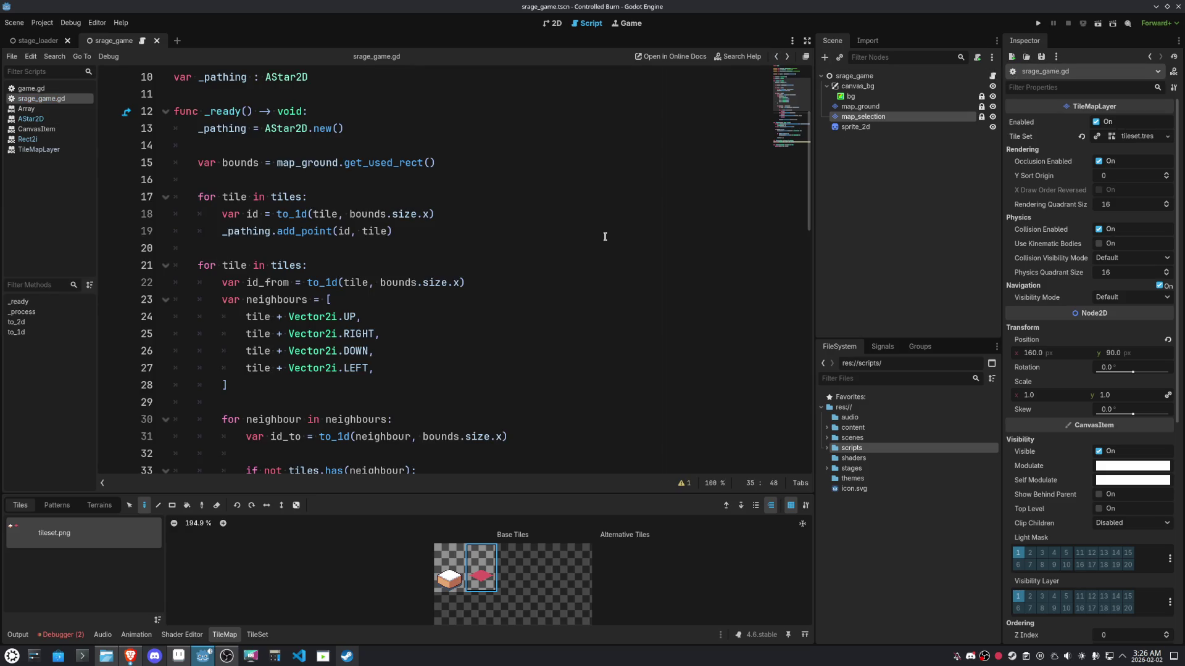
{"action": "left_click", "coordinate": [459, 164]}
{"action": "key", "text": "Return"}
{"action": "key", "text": "Return"}
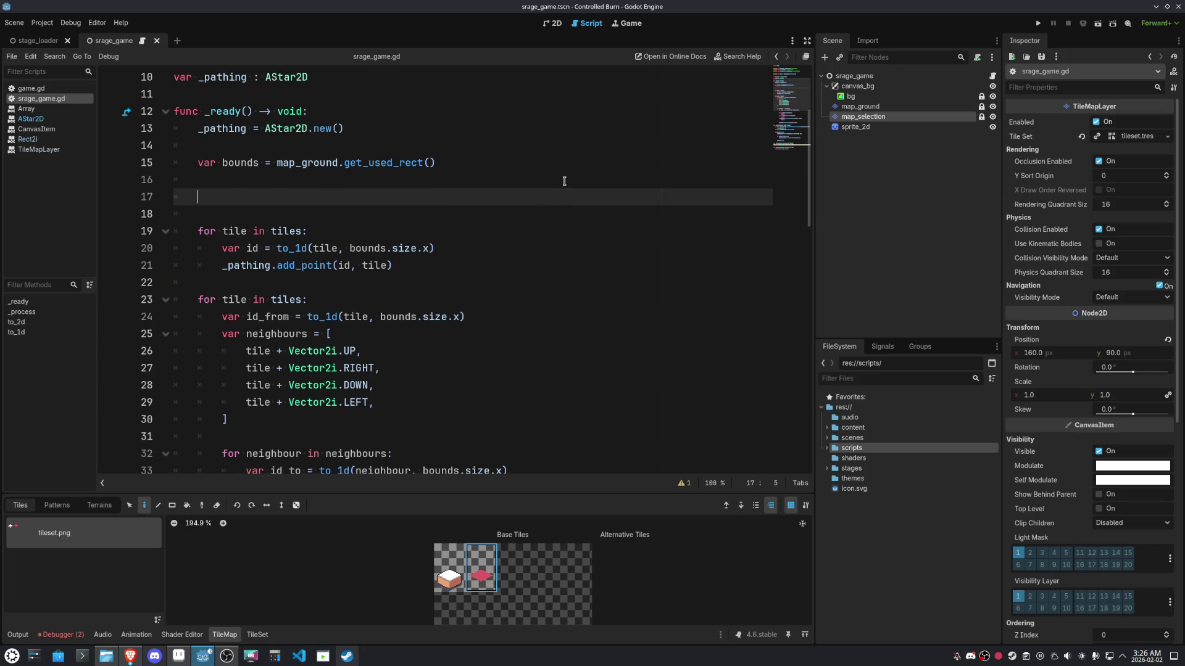
{"action": "key", "text": "ctrl+v"}
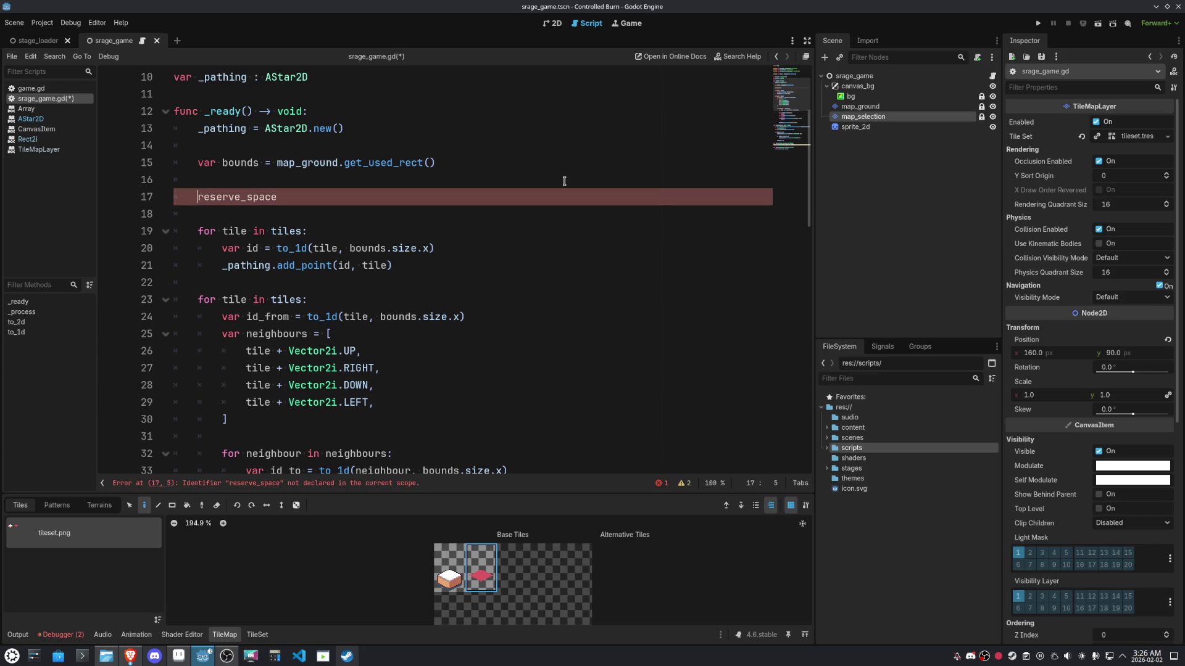
{"action": "key", "text": "Home"}
{"action": "type", "text": "_"}
{"action": "type", "text": "pat"}
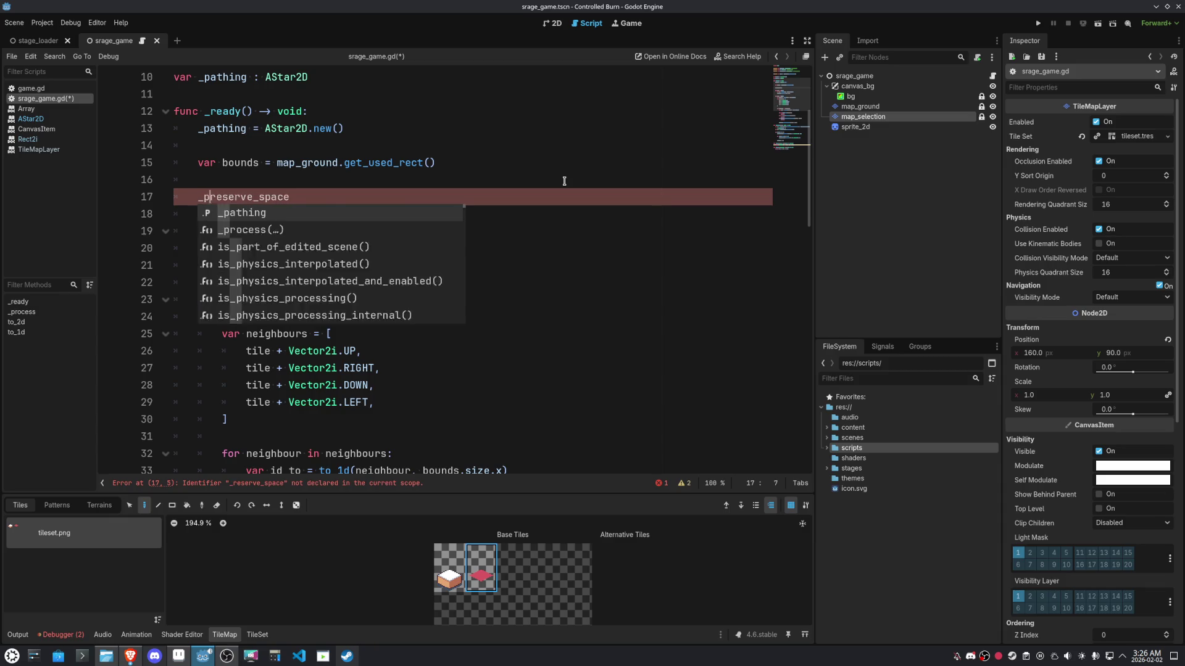
{"action": "key", "text": "Down"}
{"action": "key", "text": "Tab"}
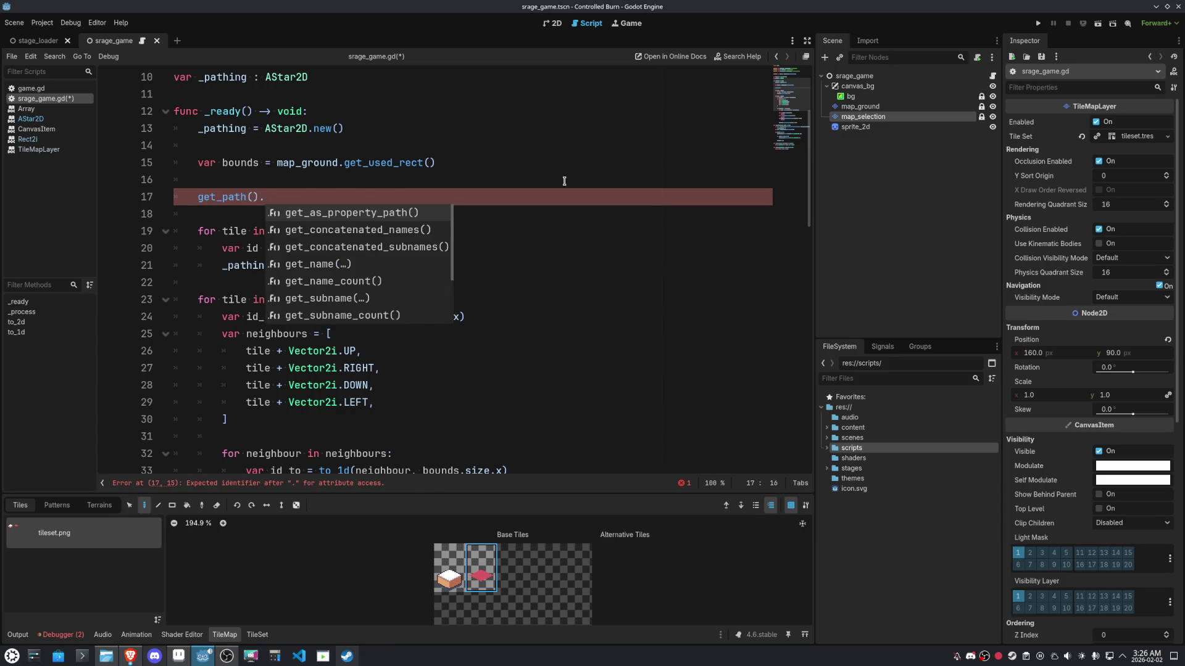
{"action": "key", "text": "BackSpace"}
{"action": "key", "text": "BackSpace"}
{"action": "key", "text": "BackSpace"}
{"action": "key", "text": "BackSpace"}
{"action": "key", "text": "BackSpace"}
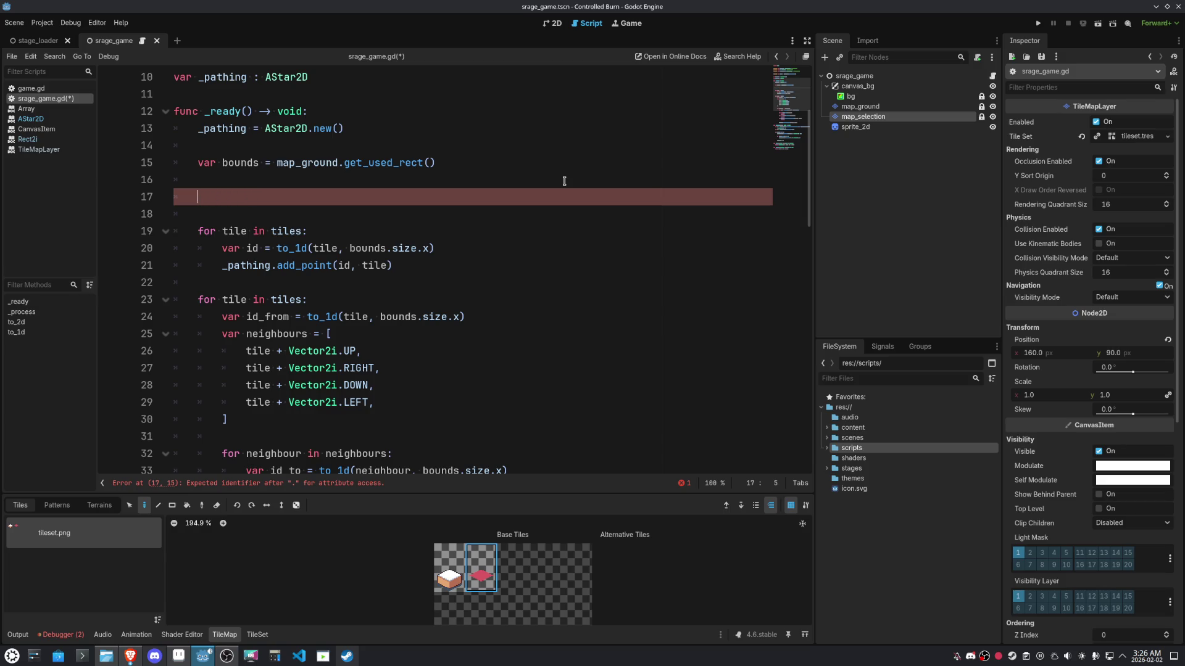
{"action": "type", "text": "pathing.reserve_space"}
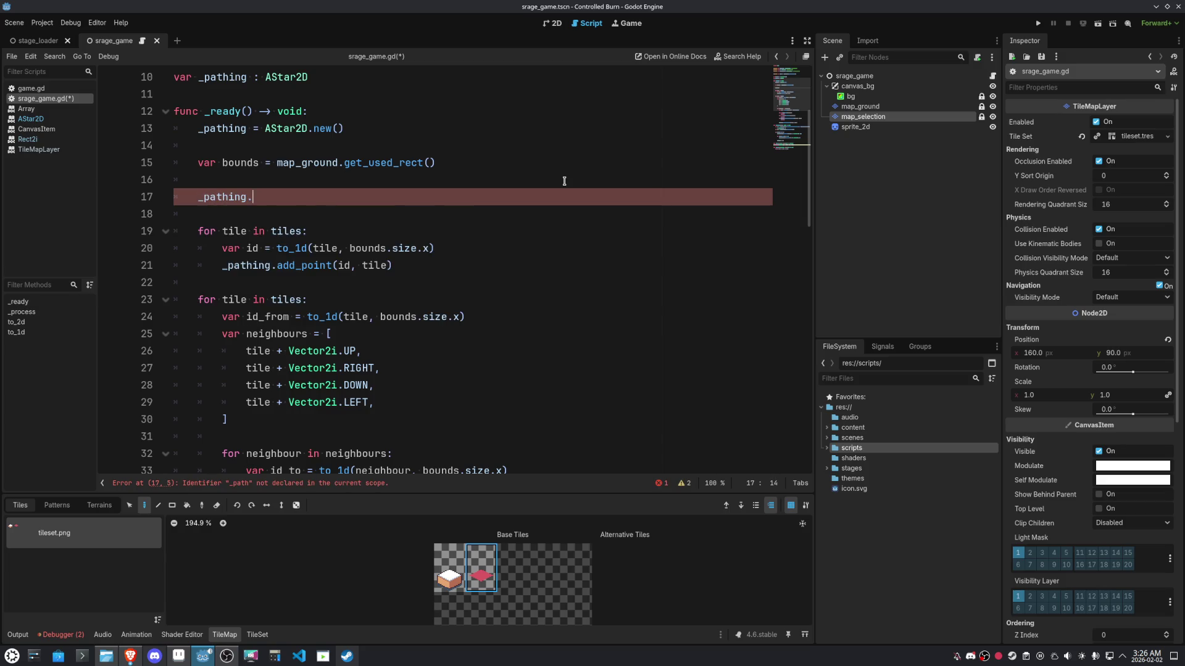
{"action": "type", "text": "("}
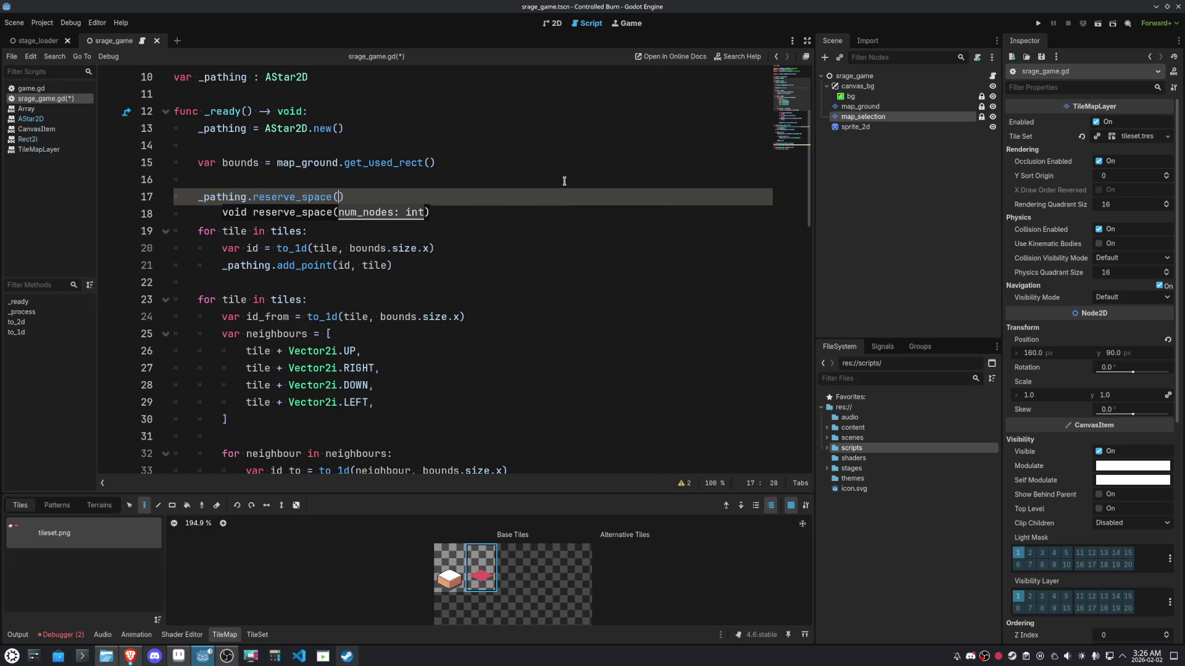
{"action": "left_click", "coordinate": [451, 185]}
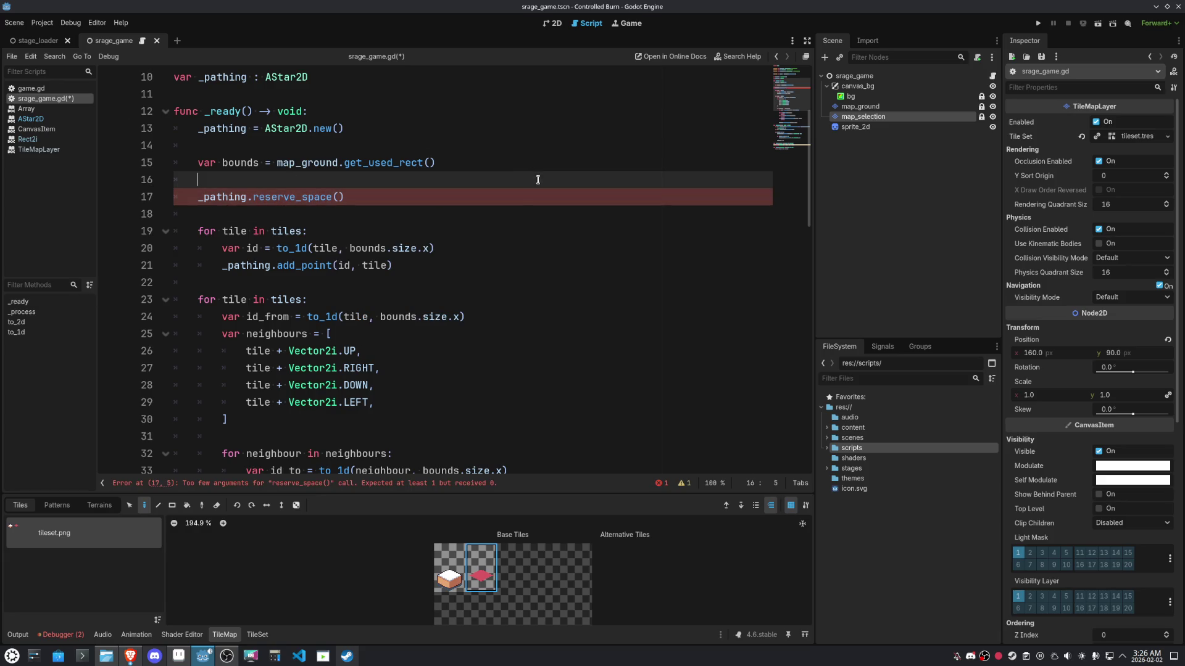
Step: Pass tiles.size() as the reserve_space argument
{"action": "double_click", "coordinate": [280, 231]}
{"action": "key", "text": "ctrl+c"}
{"action": "left_click", "coordinate": [342, 197]}
{"action": "key", "text": "ctrl+v"}
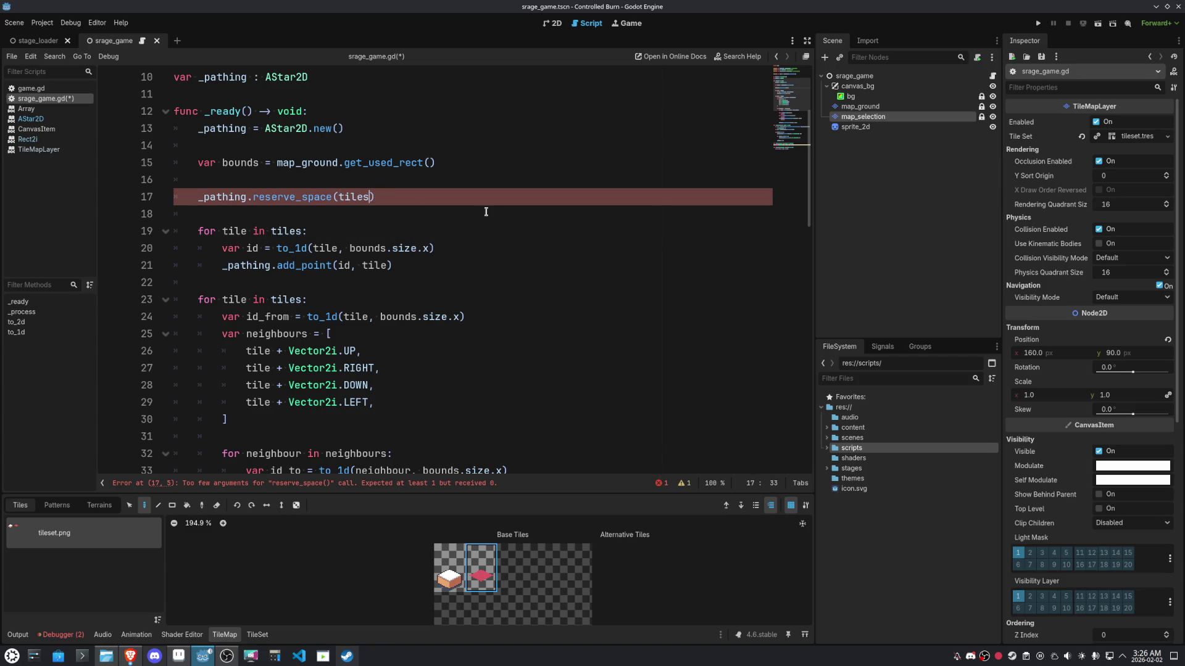
{"action": "type", "text": ".size()"}
Step: Move the reserve_space line up under AStar2D.new() and delete the leftover blank line
{"action": "left_click", "coordinate": [489, 210]}
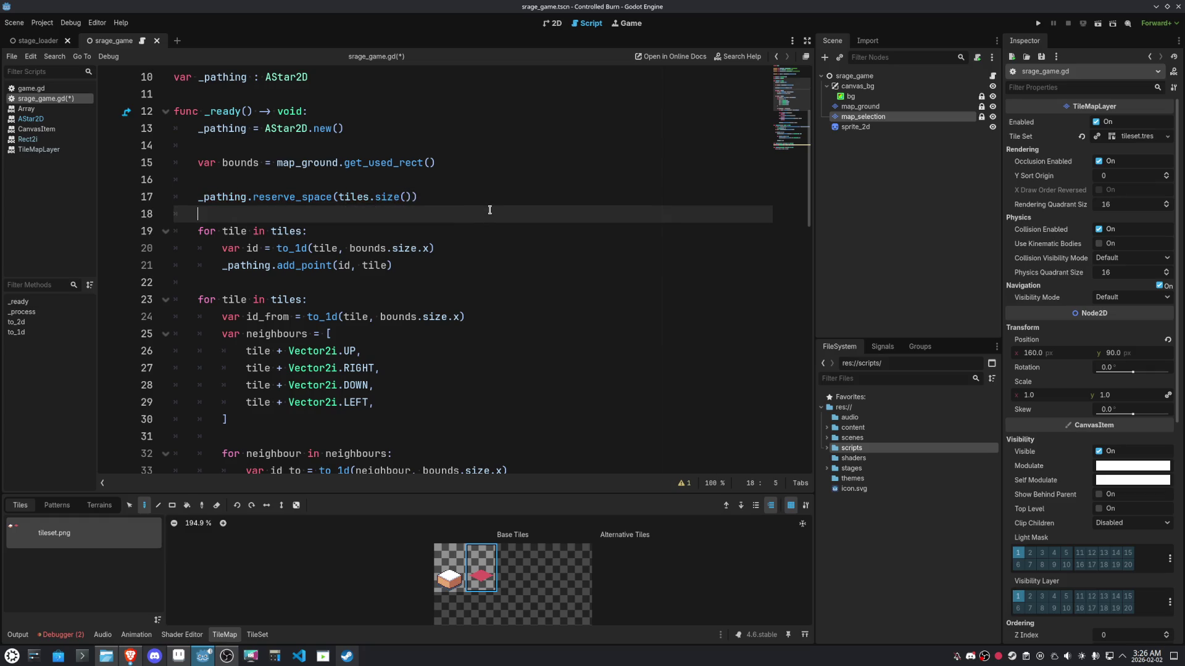
{"action": "left_click", "coordinate": [464, 195]}
{"action": "key", "text": "alt+Up"}
{"action": "key", "text": "alt+Up"}
{"action": "key", "text": "alt+Up"}
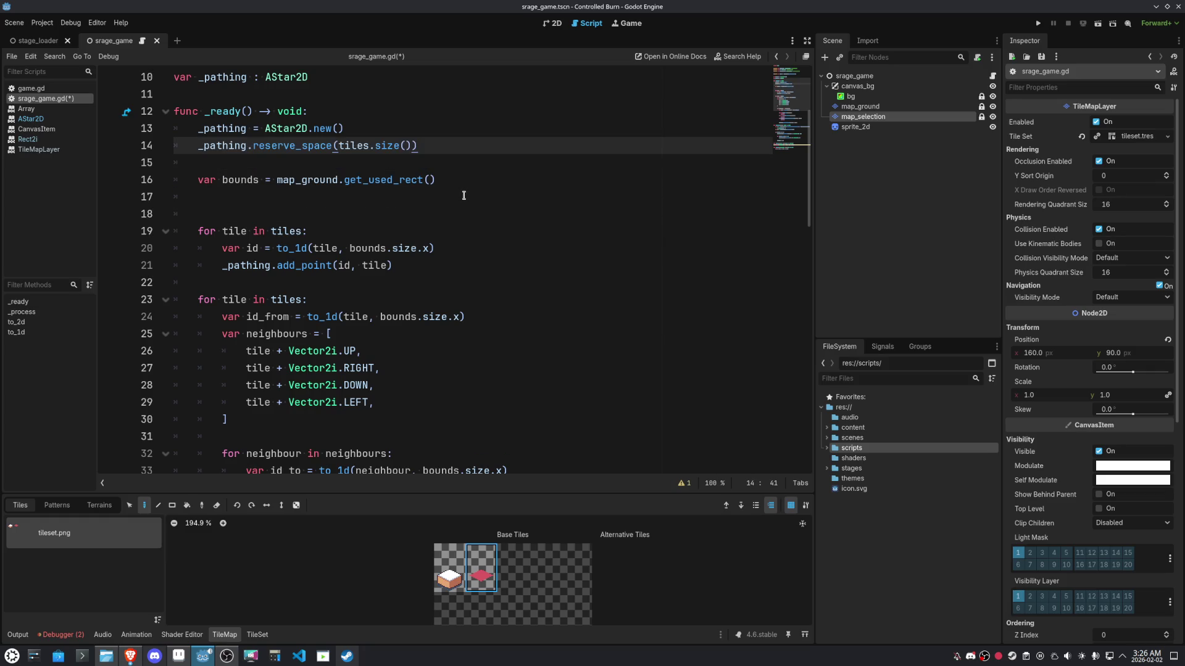
{"action": "left_click", "coordinate": [463, 195]}
{"action": "key", "text": "BackSpace"}
{"action": "key", "text": "BackSpace"}
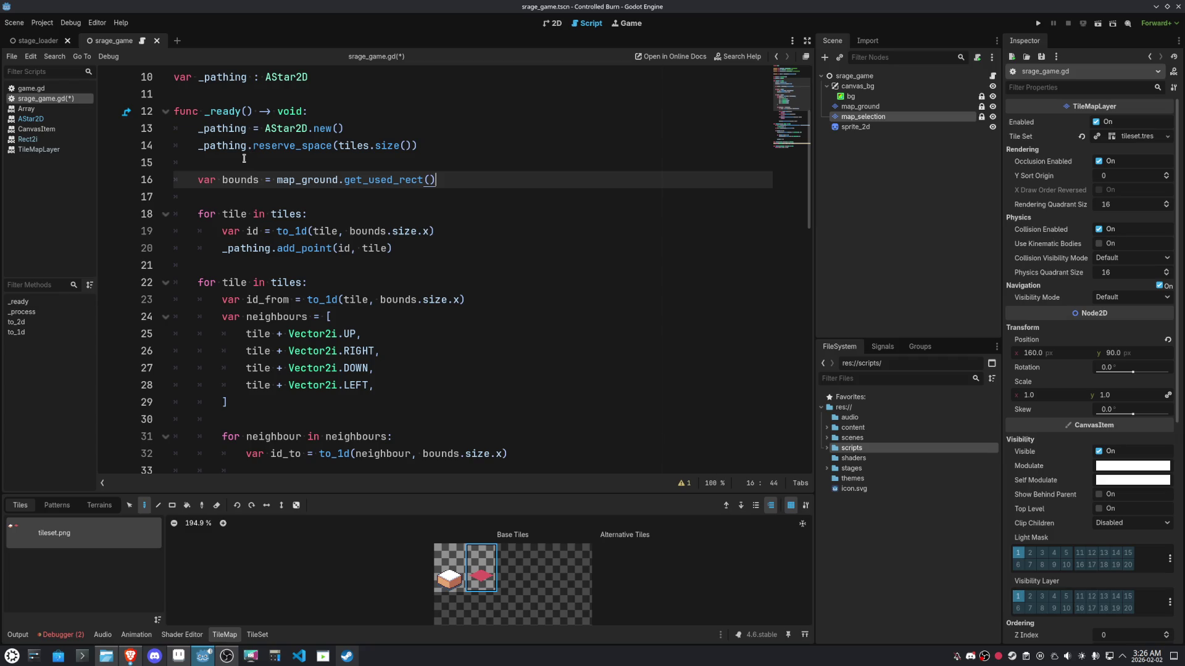
Step: Run the isometric tile map scene from the 2D view, then stop the game
{"action": "left_click", "coordinate": [555, 26]}
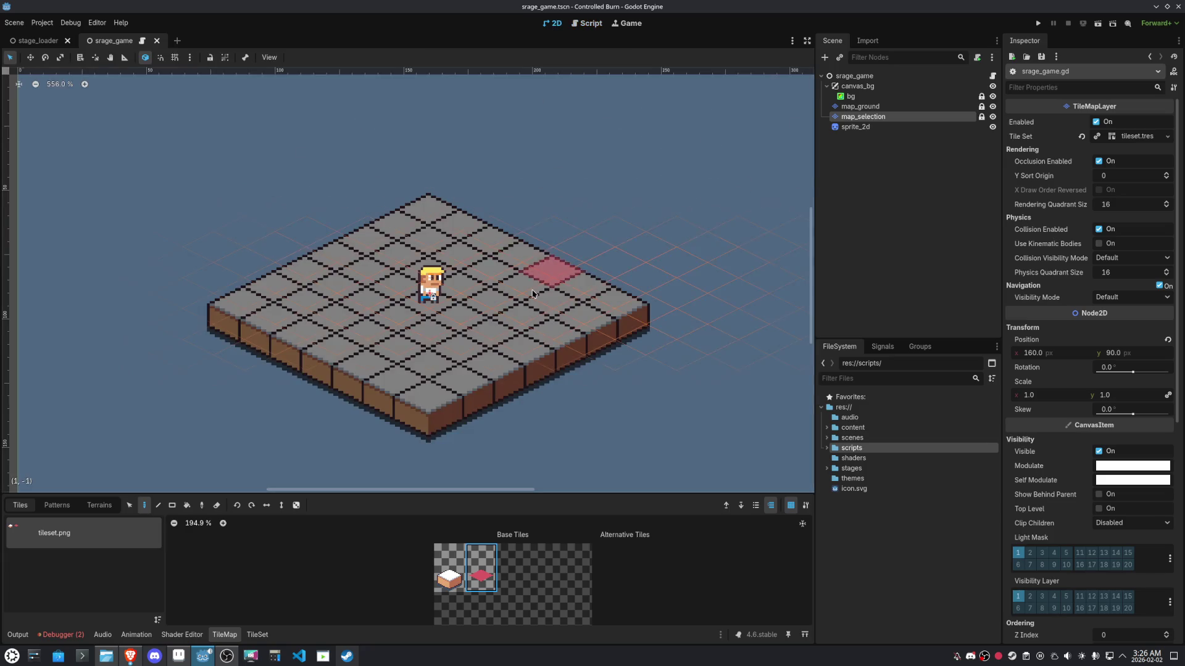
{"action": "scroll", "coordinate": [534, 293], "scroll_direction": "down", "scroll_amount": 3}
{"action": "scroll", "coordinate": [534, 293], "scroll_direction": "up", "scroll_amount": 3}
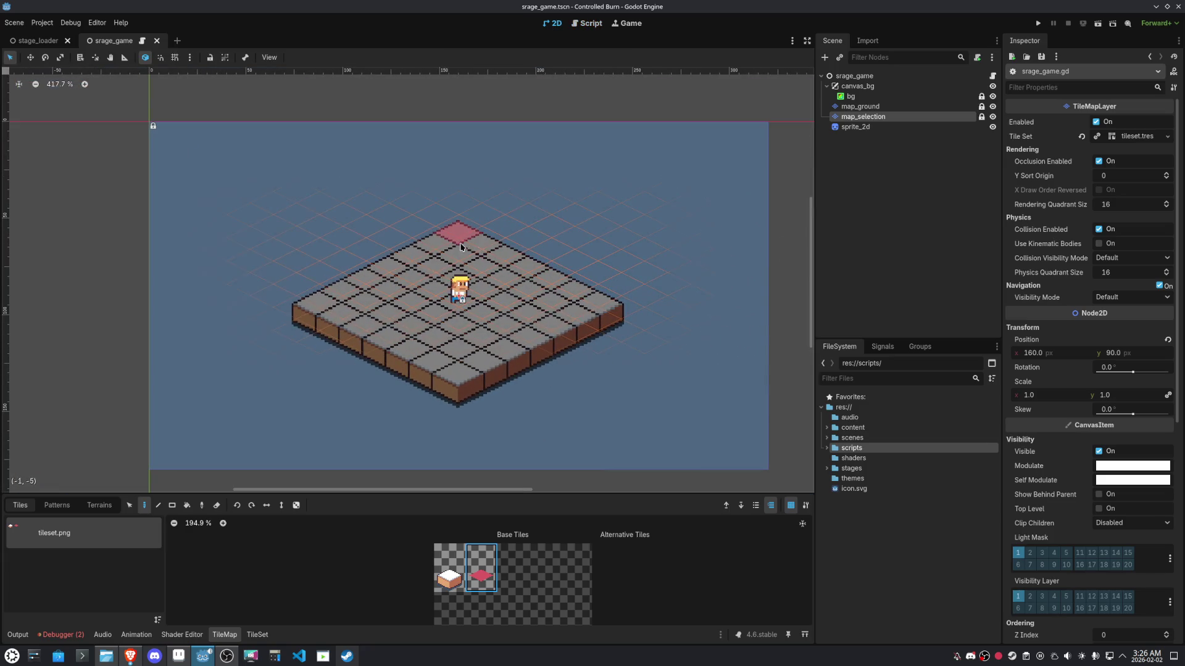
{"action": "left_click", "coordinate": [1114, 26]}
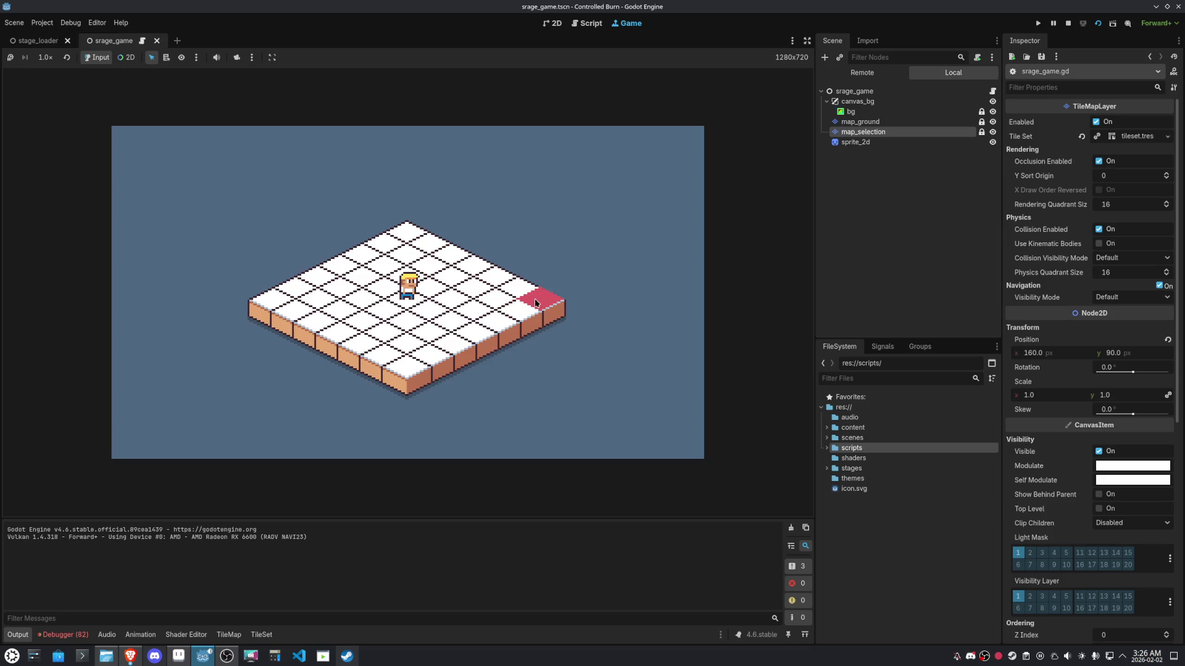
{"action": "left_click", "coordinate": [1068, 23]}
Step: Comment out the _old_loc hover-highlight block on lines 48–54 of _process with Ctrl+K
{"action": "left_click", "coordinate": [589, 23]}
{"action": "scroll", "coordinate": [563, 255], "scroll_direction": "down", "scroll_amount": 5}
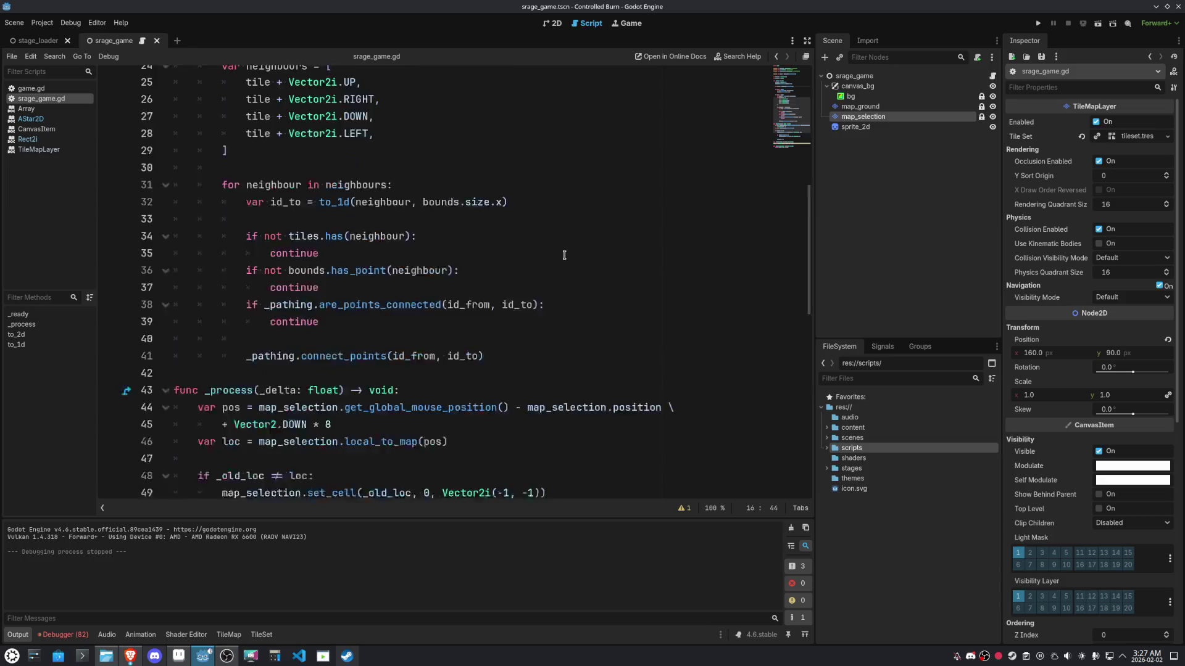
{"action": "scroll", "coordinate": [564, 255], "scroll_direction": "down", "scroll_amount": 3}
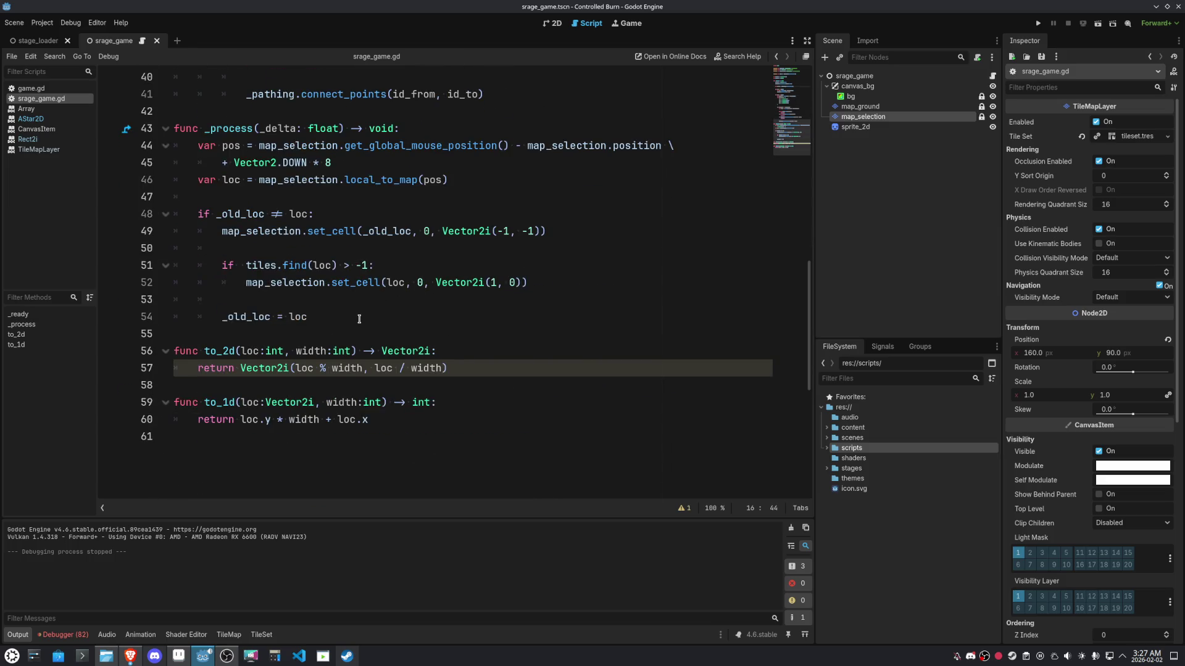
{"action": "mouse_move", "coordinate": [356, 318]}
{"action": "left_mouse_down"}
{"action": "mouse_move", "coordinate": [185, 317]}
{"action": "mouse_move", "coordinate": [209, 145]}
{"action": "mouse_move", "coordinate": [184, 198]}
{"action": "mouse_move", "coordinate": [193, 211]}
{"action": "left_mouse_up"}
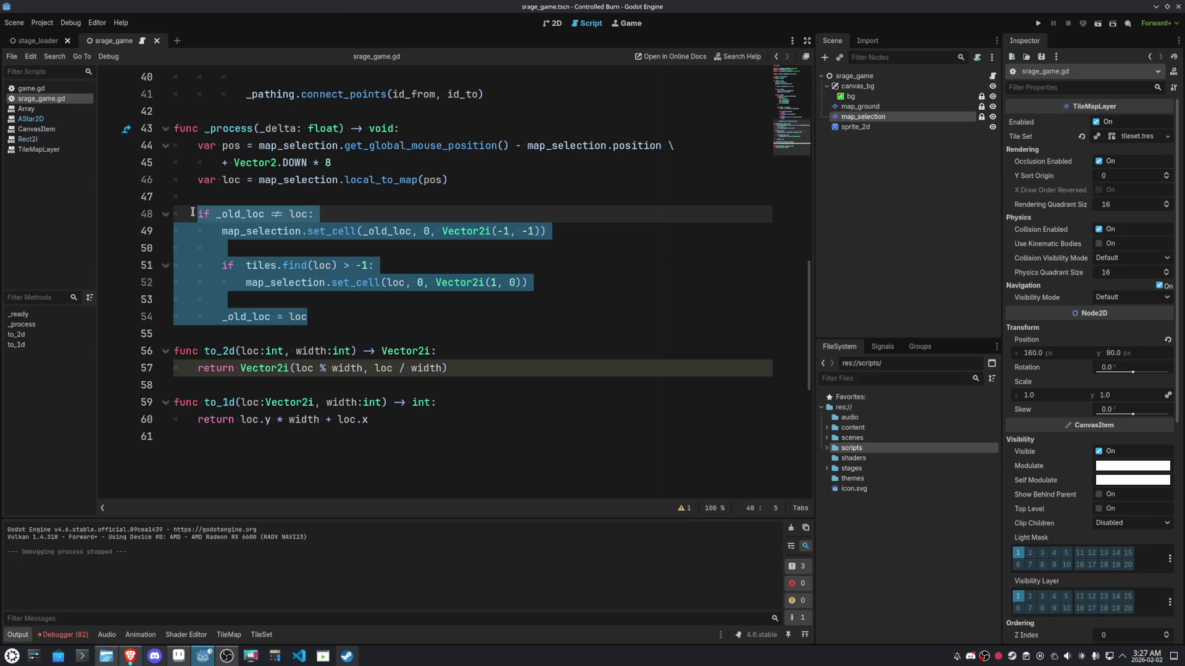
{"action": "key", "text": "ctrl+k"}
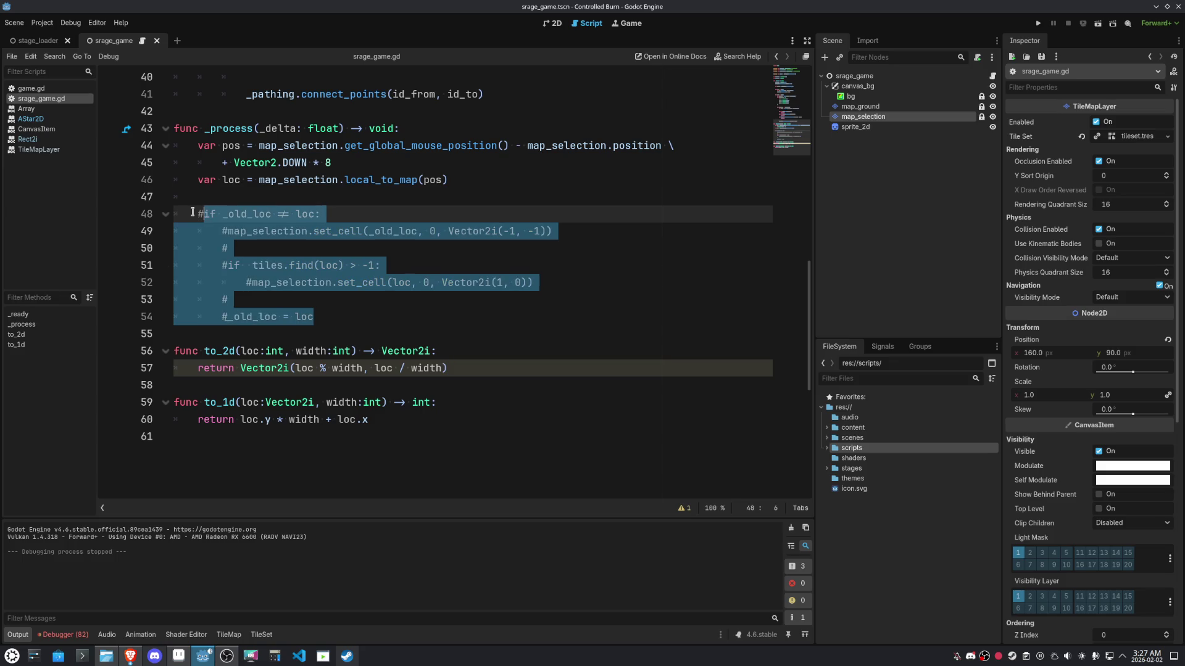
Step: Draft an 'if Input.is_mouse_button_pressed(MOUSE_BUTTON_LEFT):' check with a '[ass' placeholder body
{"action": "left_click", "coordinate": [320, 204]}
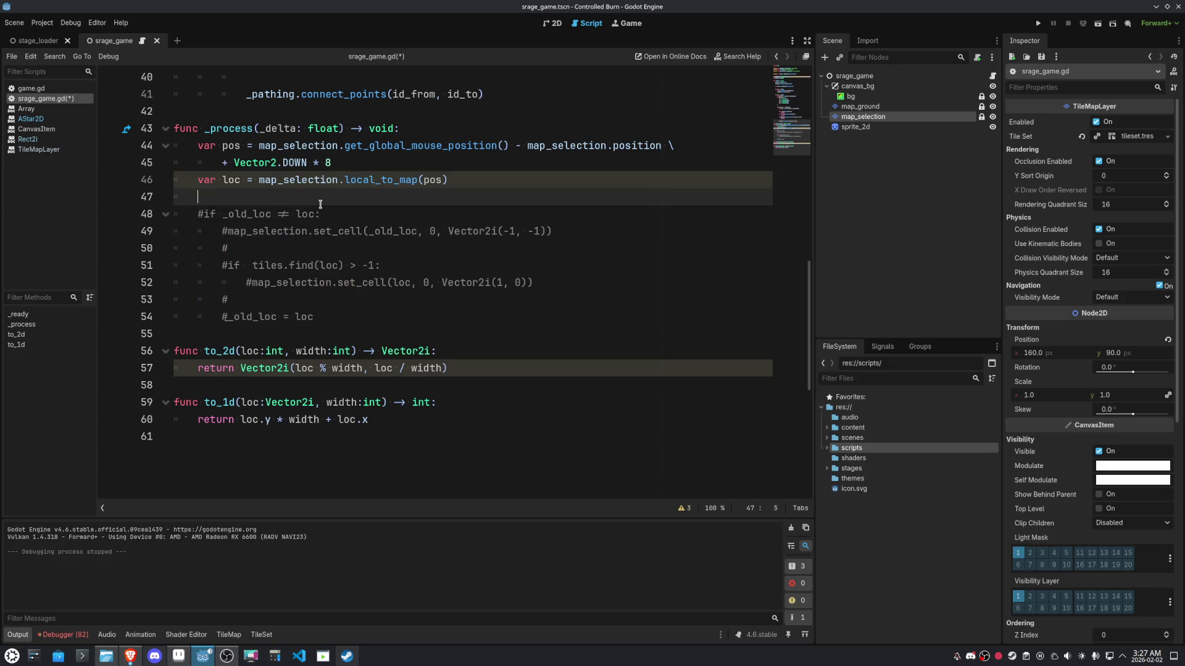
{"action": "key", "text": "Return"}
{"action": "key", "text": "Return"}
{"action": "key", "text": "Up"}
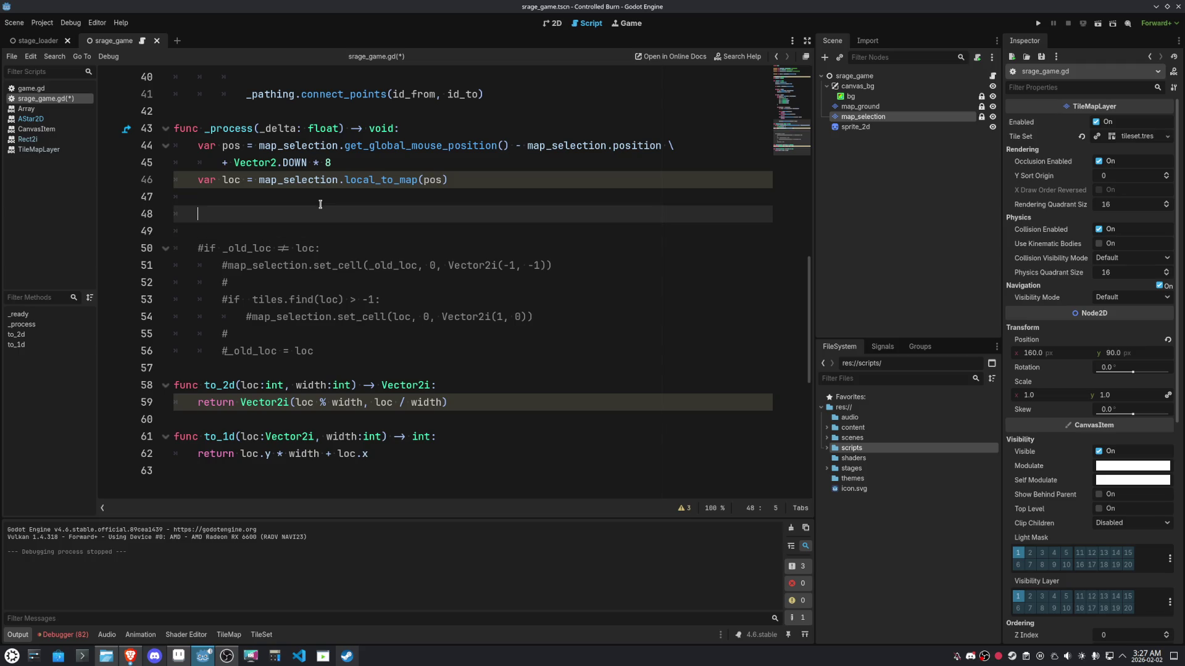
{"action": "type", "text": "if"}
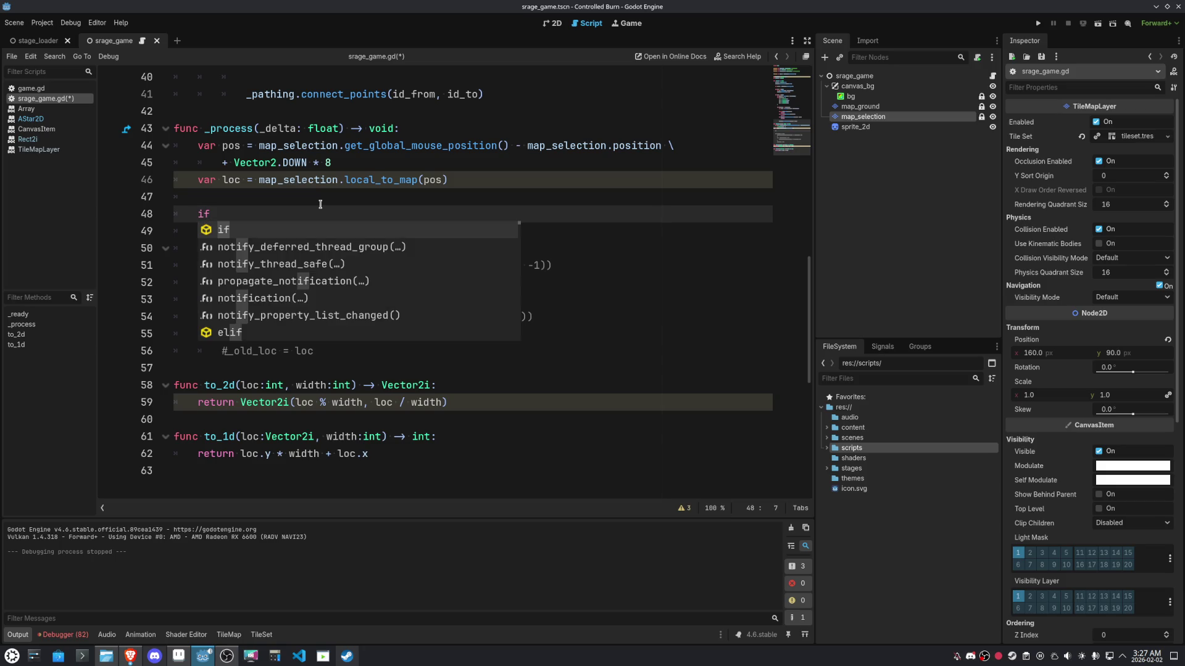
{"action": "type", "text": " Input"}
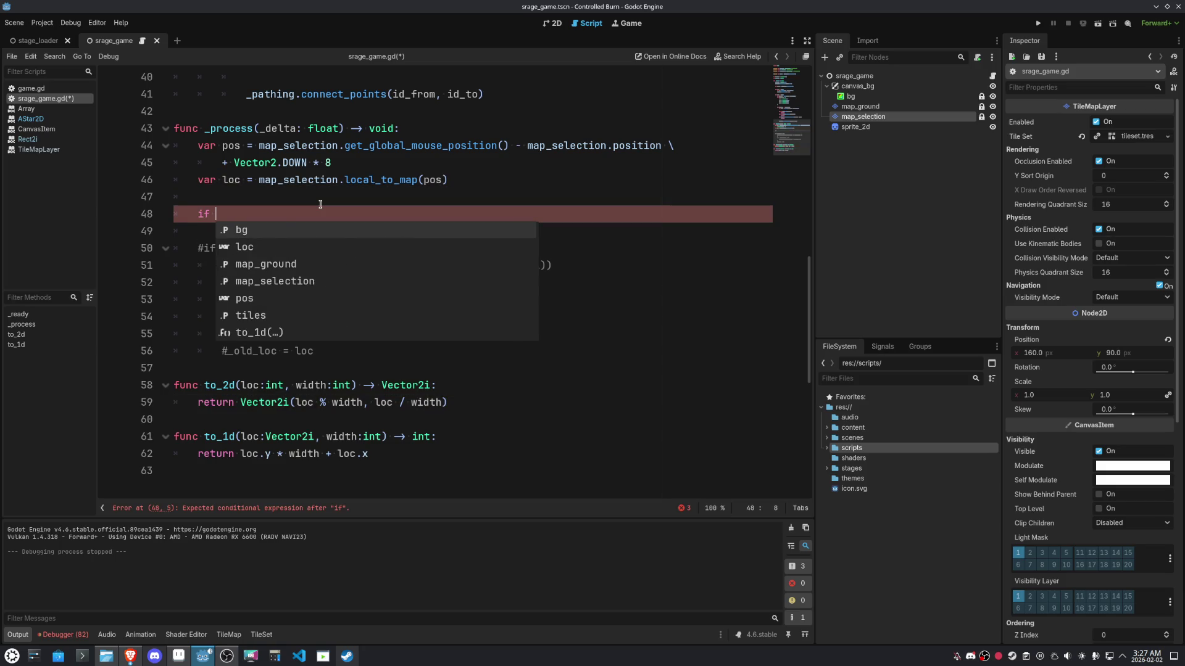
{"action": "type", "text": ".is_"}
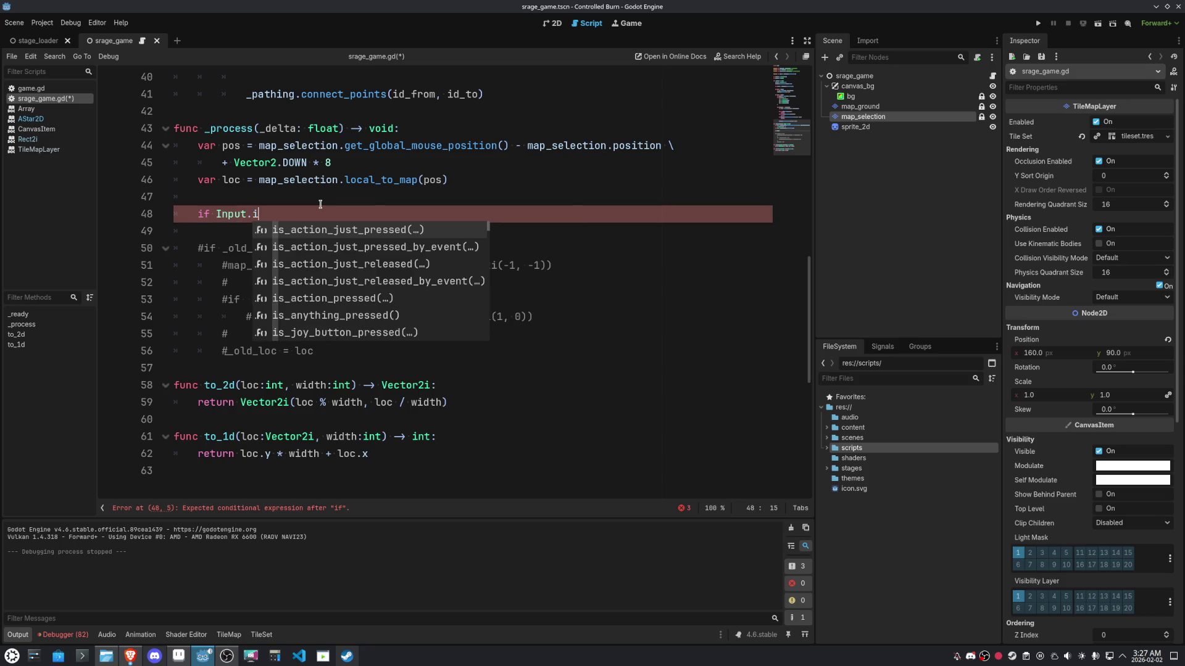
{"action": "type", "text": "mou"}
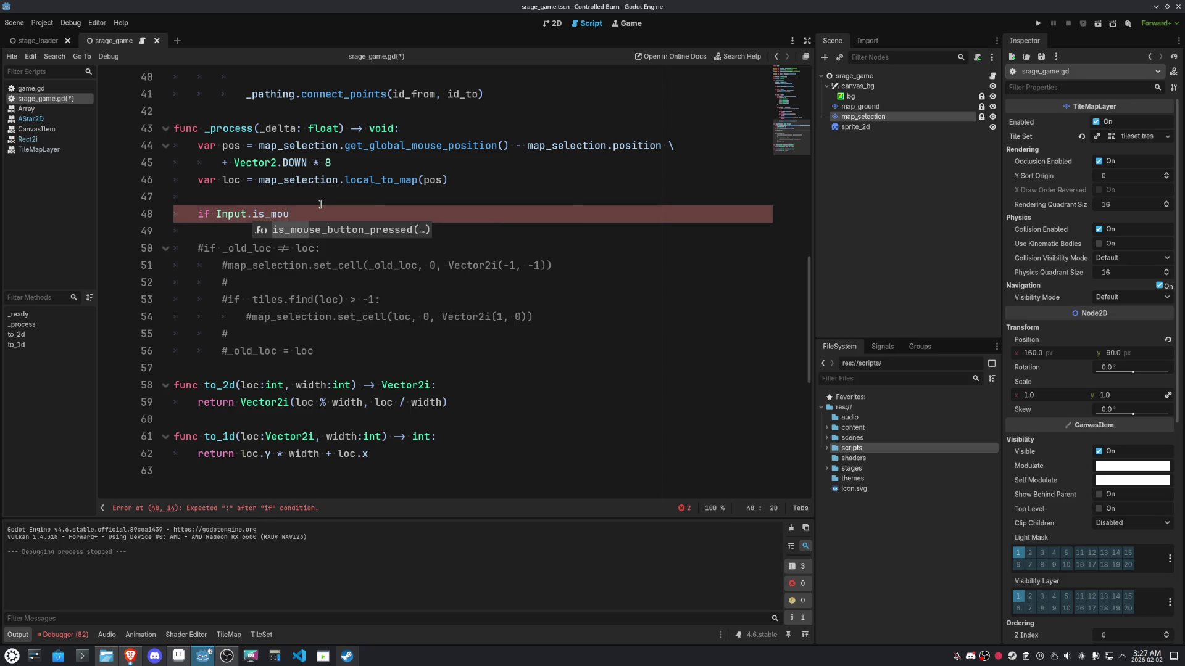
{"action": "key", "text": "Return"}
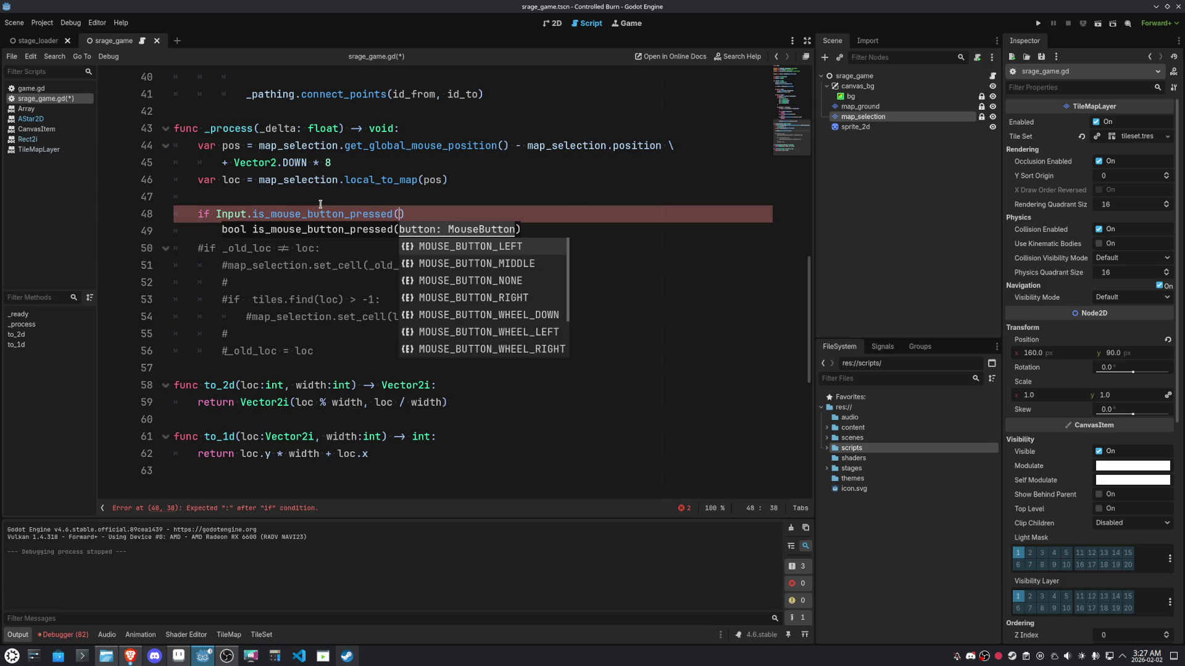
{"action": "key", "text": "Return"}
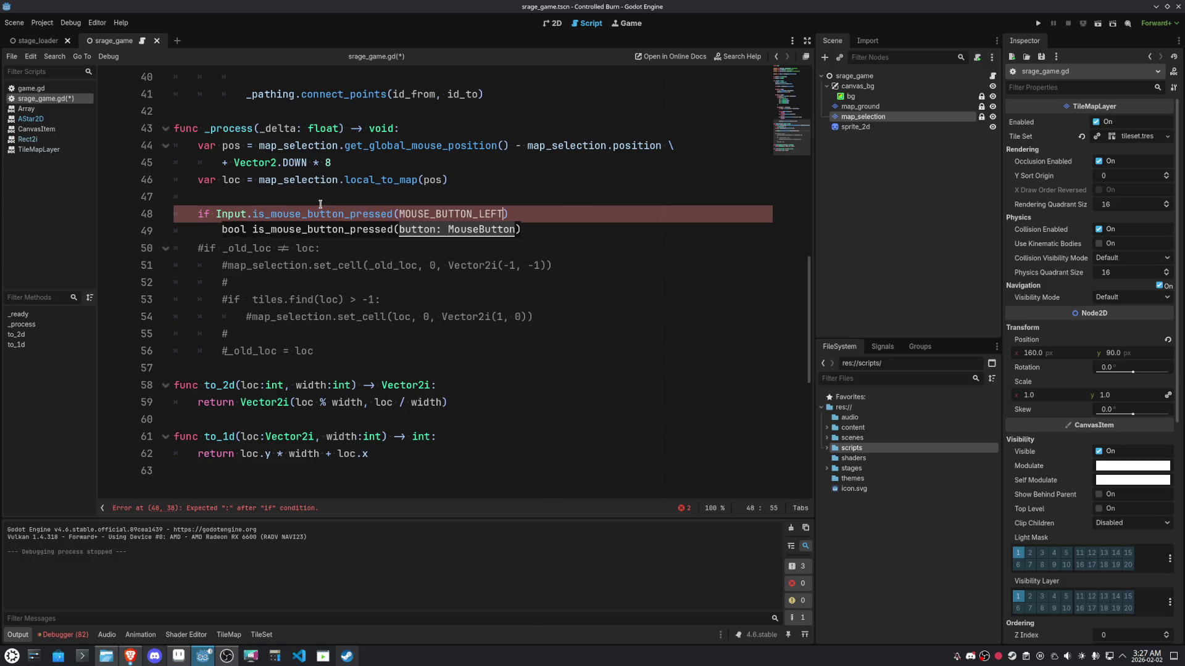
{"action": "key", "text": "End"}
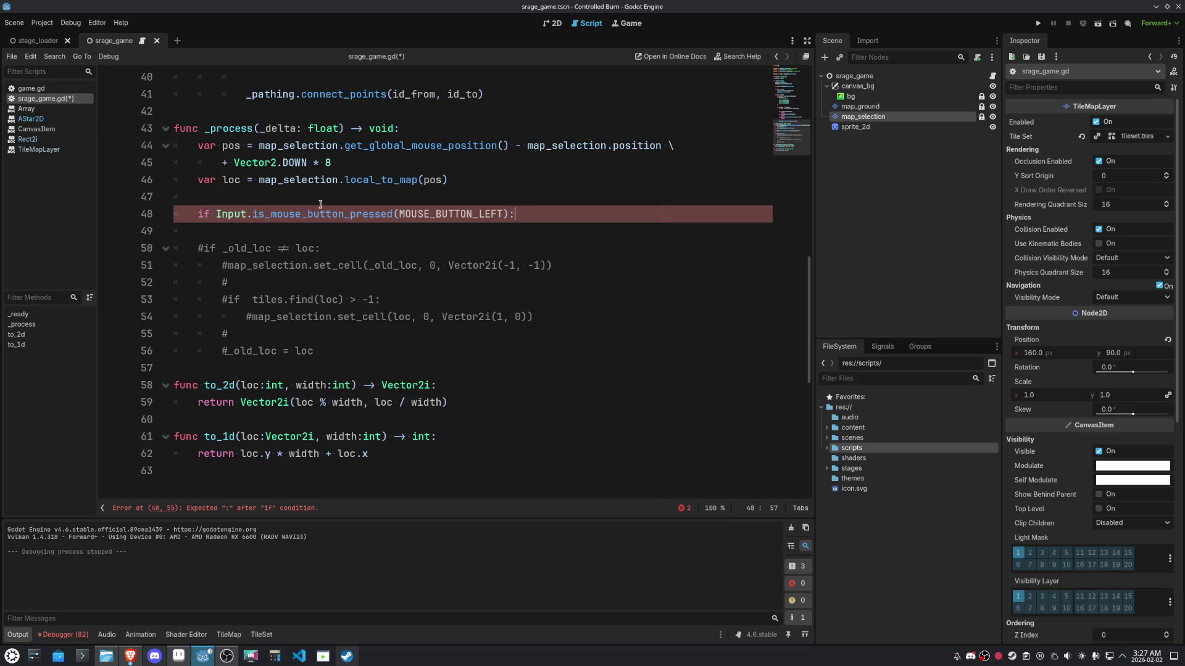
{"action": "key", "text": "Return"}
{"action": "key", "text": "Return"}
{"action": "key", "text": "Return"}
{"action": "type", "text": "[ass"}
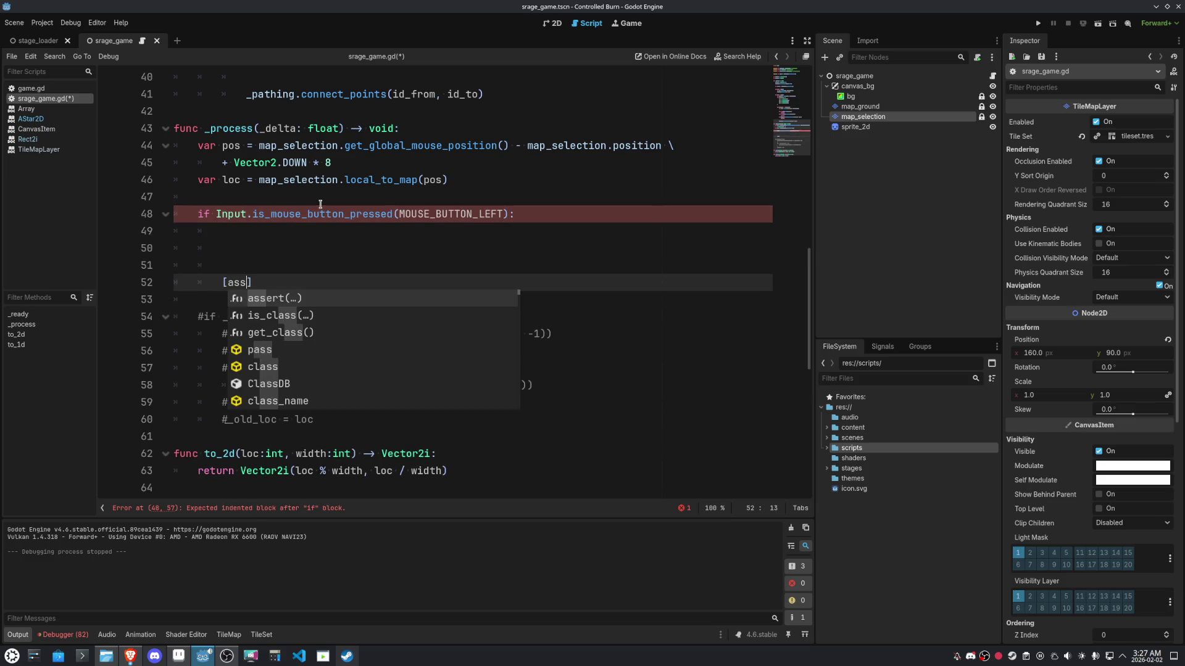
Step: Retype the button argument as MOUSE_BUTTON_LEFT from the autocomplete list
{"action": "double_click", "coordinate": [439, 214]}
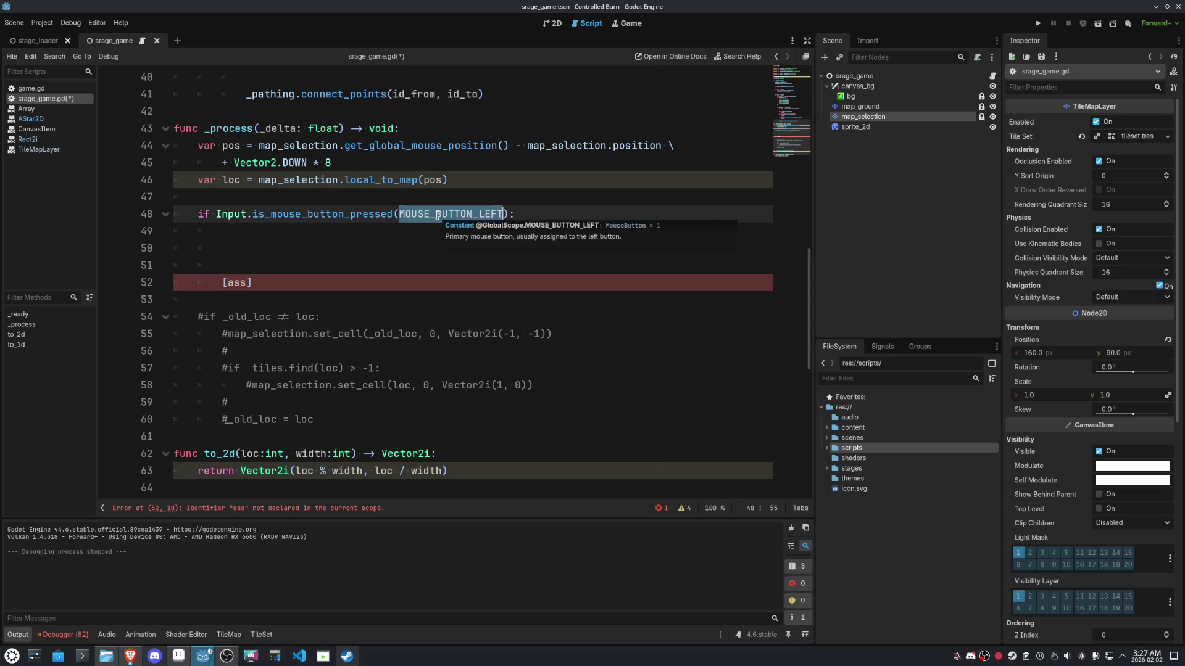
{"action": "key", "text": "BackSpace"}
{"action": "type", "text": "mou"}
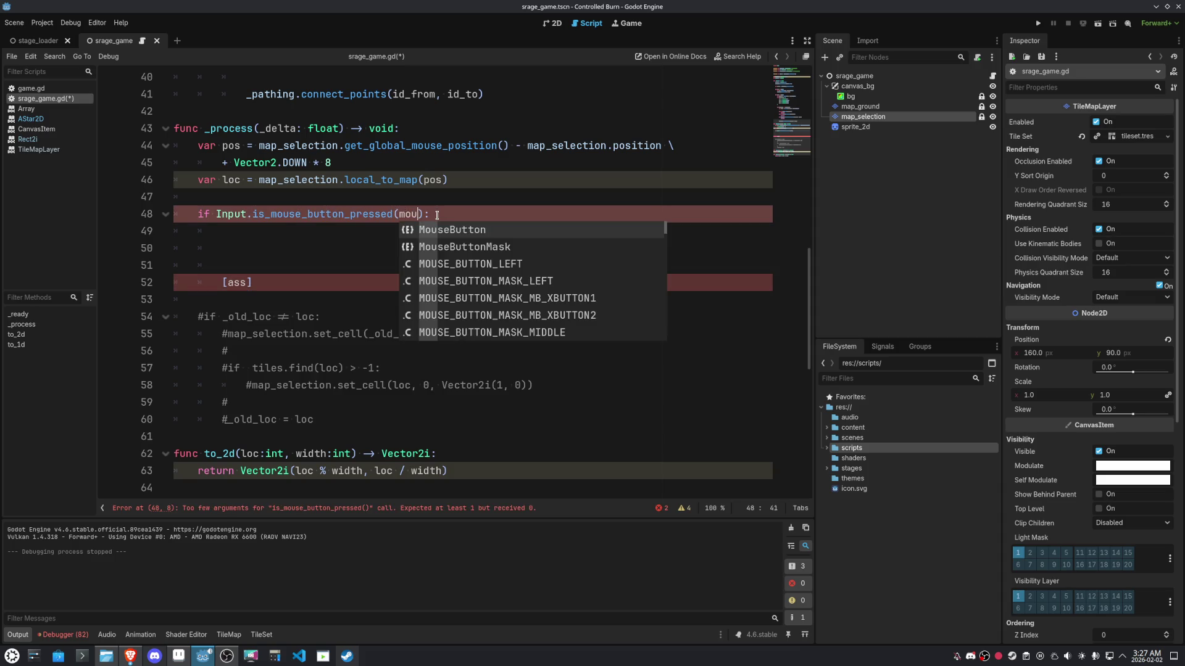
{"action": "key", "text": "Down"}
{"action": "key", "text": "Down"}
{"action": "key", "text": "Down"}
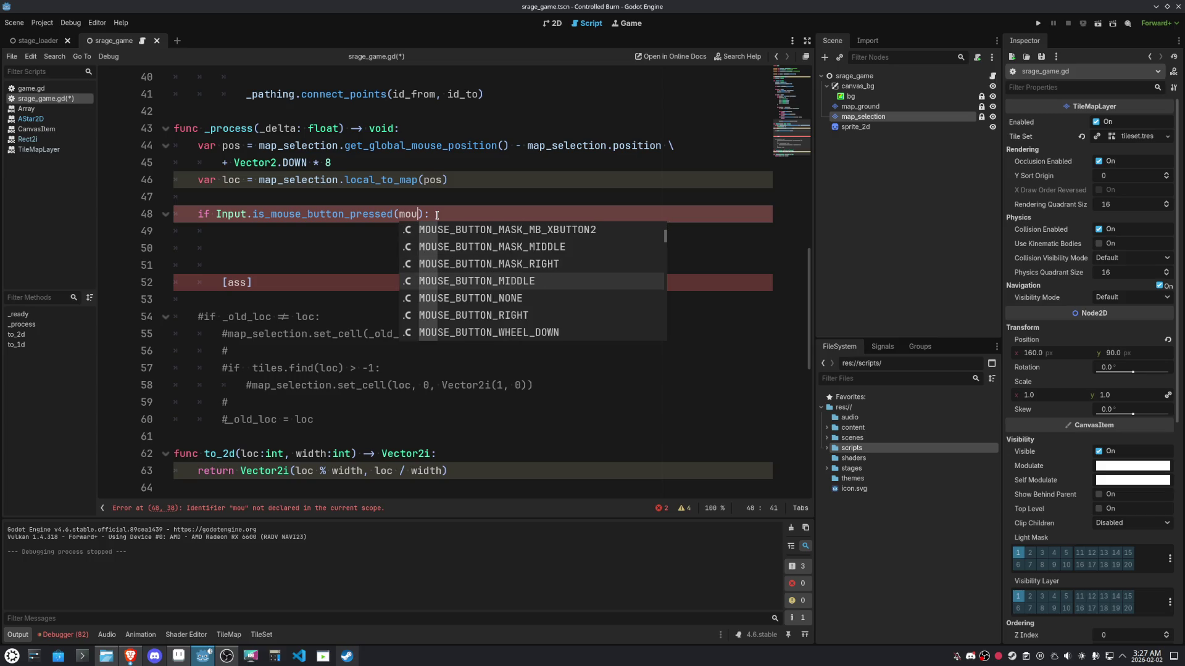
{"action": "key", "text": "Down"}
{"action": "key", "text": "Down"}
{"action": "key", "text": "Down"}
{"action": "key", "text": "Down"}
{"action": "key", "text": "Down"}
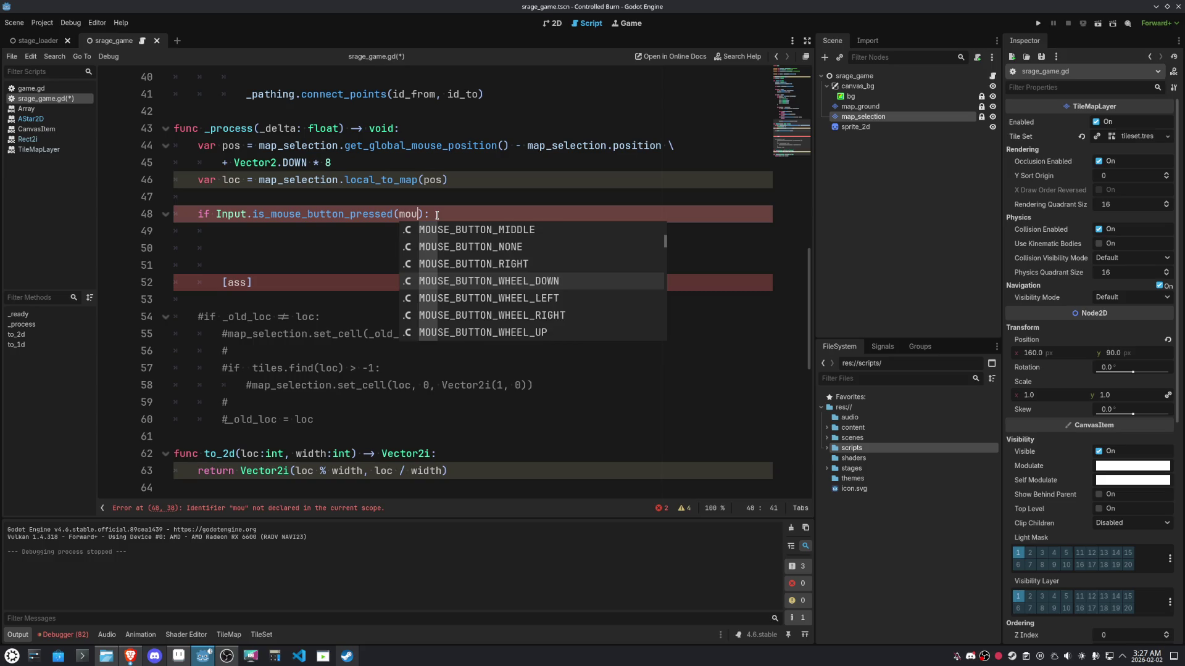
{"action": "key", "text": "Up"}
{"action": "key", "text": "Up"}
{"action": "key", "text": "Up"}
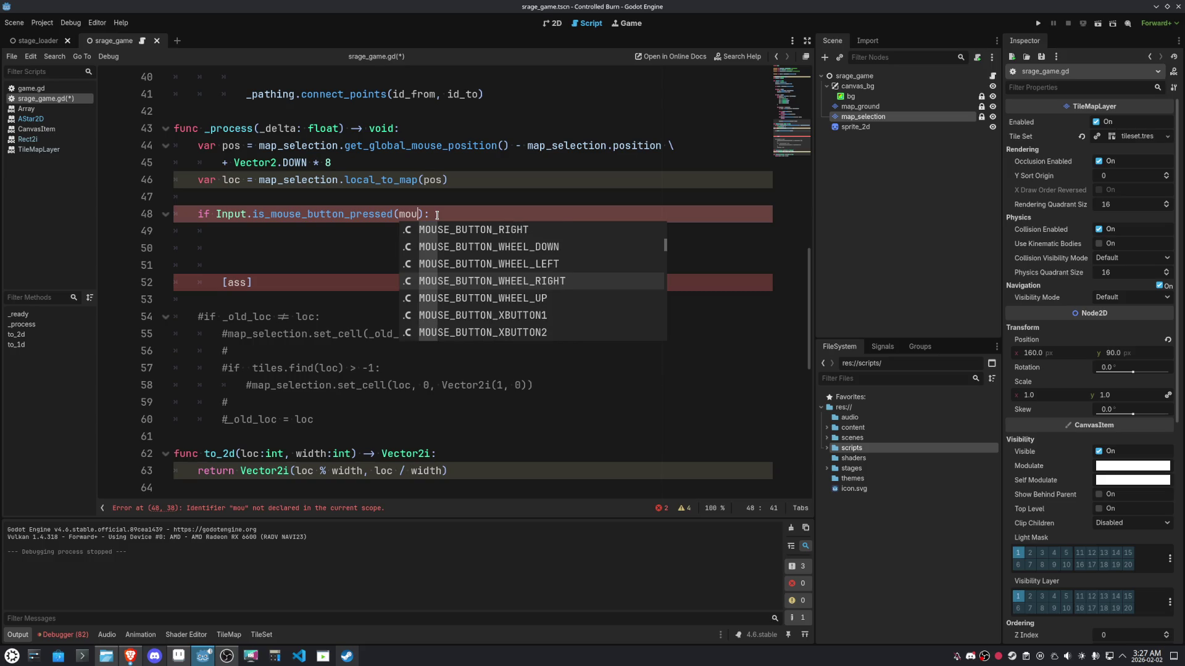
{"action": "key", "text": "Up"}
{"action": "key", "text": "Up"}
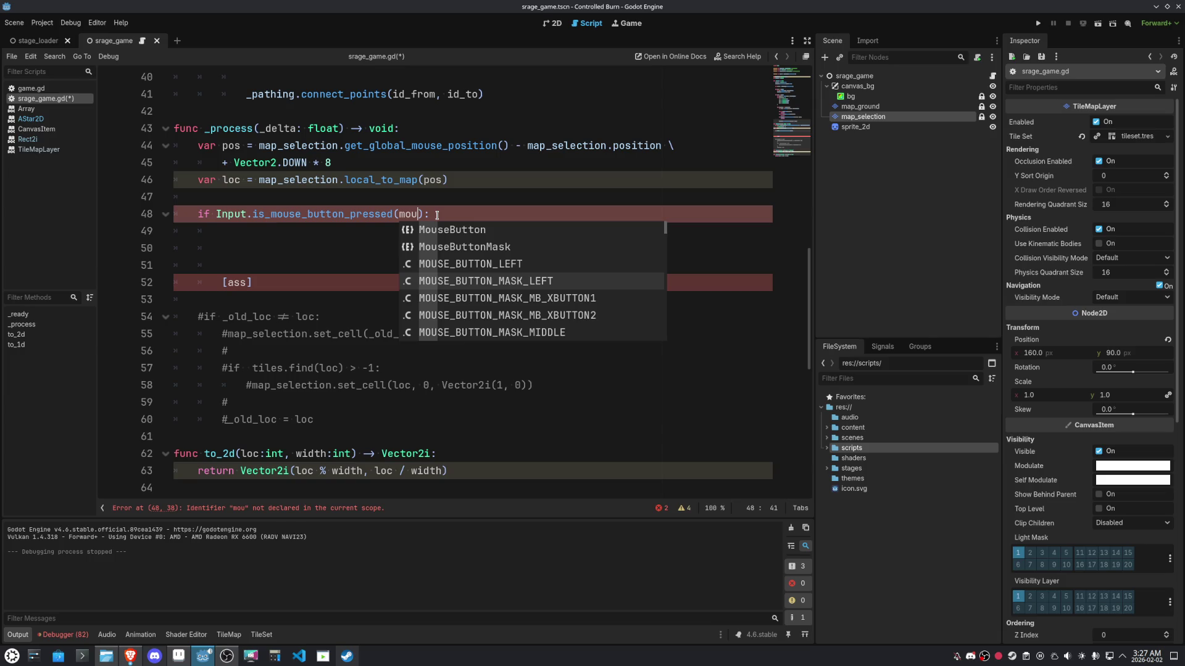
{"action": "key", "text": "Up"}
{"action": "key", "text": "Return"}
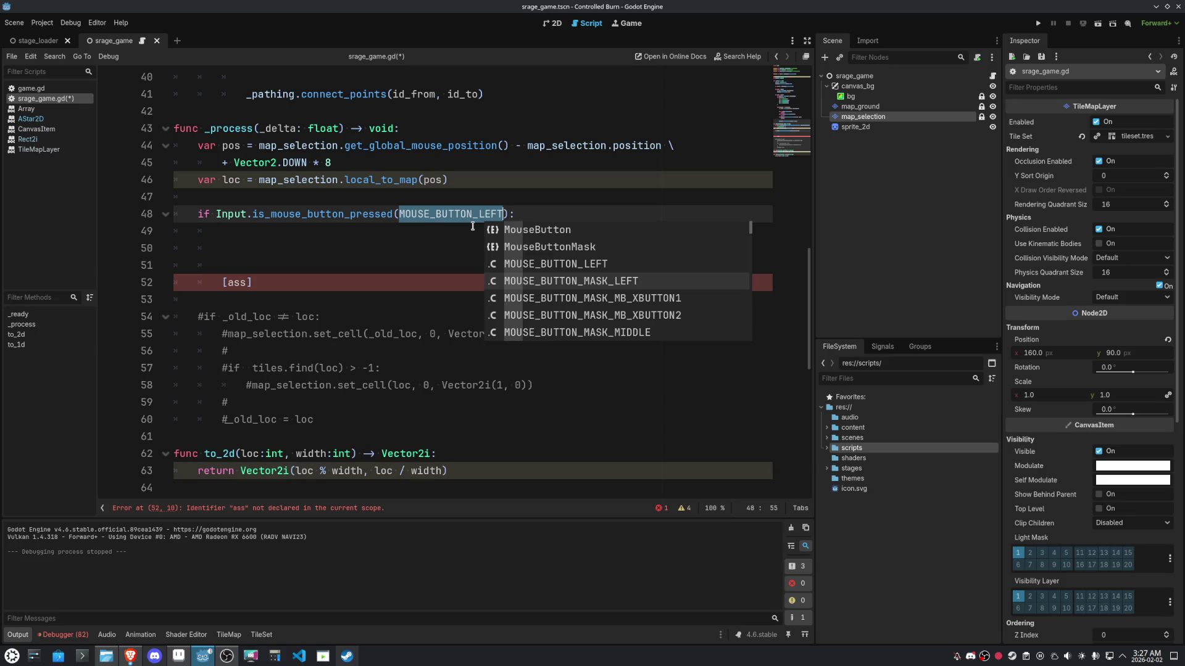
{"action": "left_click", "coordinate": [315, 423]}
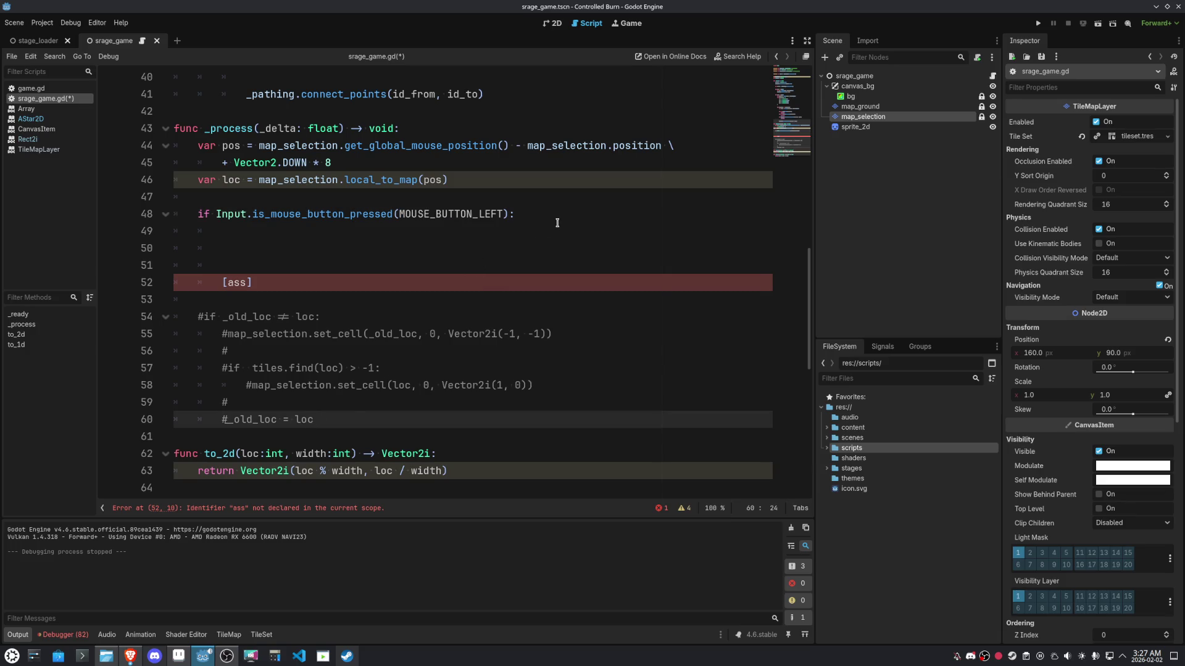
Step: Delete the '[ass]' placeholder and blank lines, then select the left-click if line
{"action": "key", "text": "Up"}
{"action": "key", "text": "Up"}
{"action": "key", "text": "Up"}
{"action": "key", "text": "BackSpace"}
{"action": "key", "text": "BackSpace"}
{"action": "key", "text": "BackSpace"}
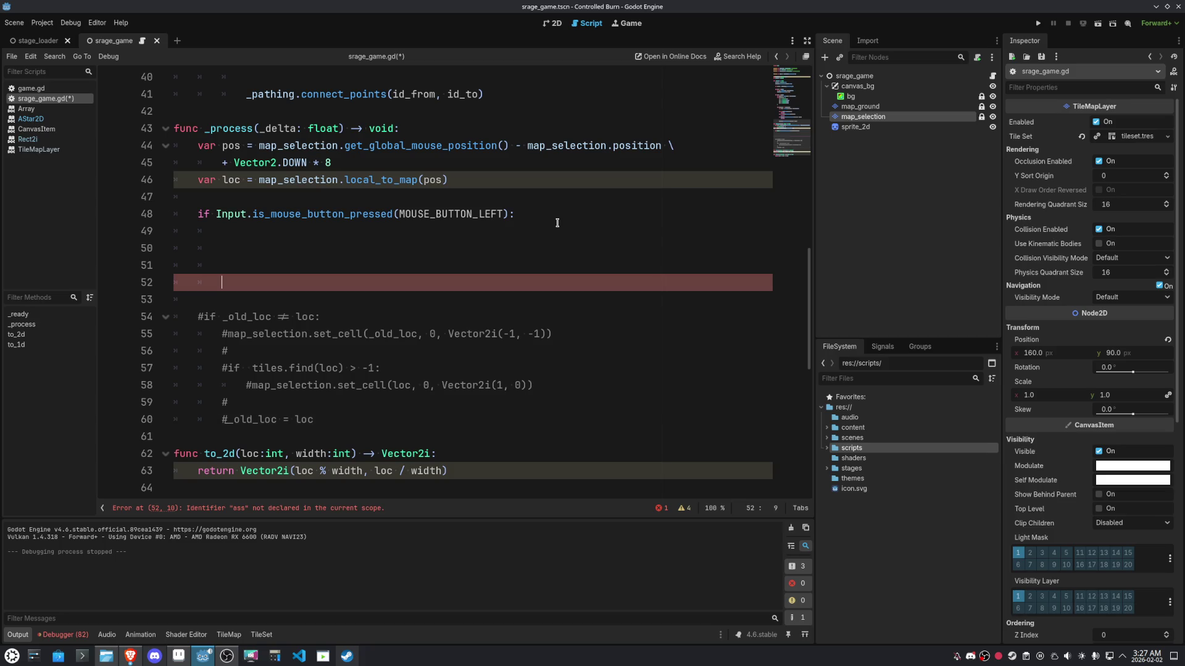
{"action": "right_click", "coordinate": [557, 223]}
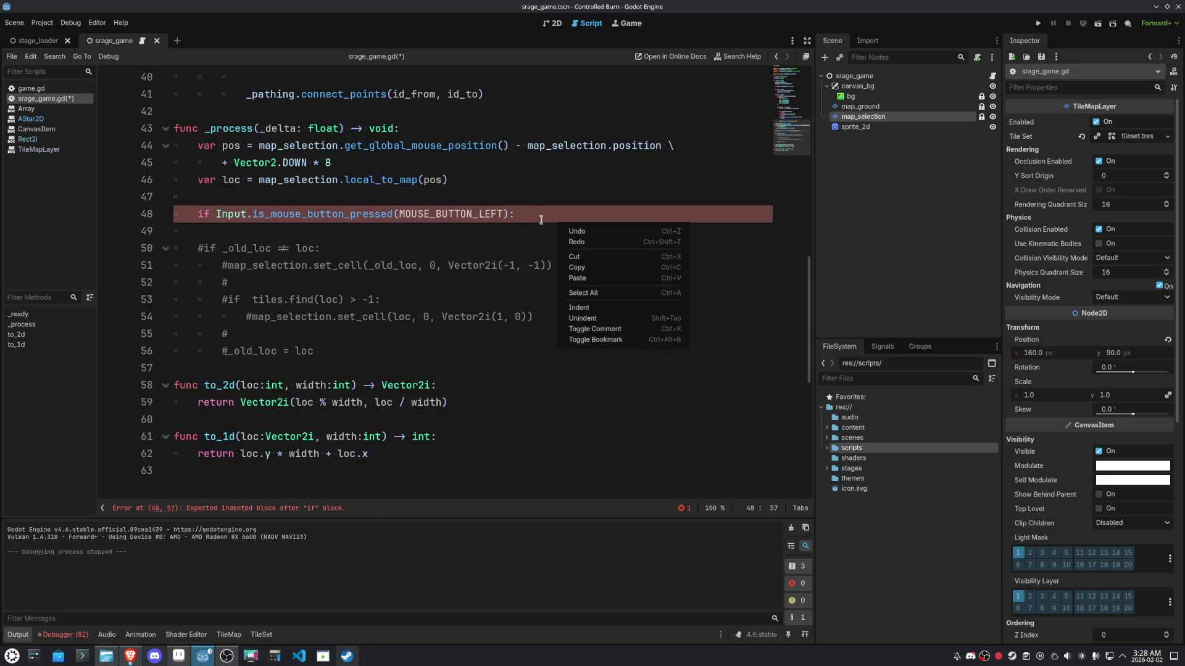
{"action": "left_click", "coordinate": [552, 207]}
{"action": "key", "text": "shift+Home"}
Step: Remove the left-click if line and add 'func _input(event: InputEvent)' with a pass body above _process
{"action": "key", "text": "BackSpace"}
{"action": "key", "text": "BackSpace"}
{"action": "key", "text": "BackSpace"}
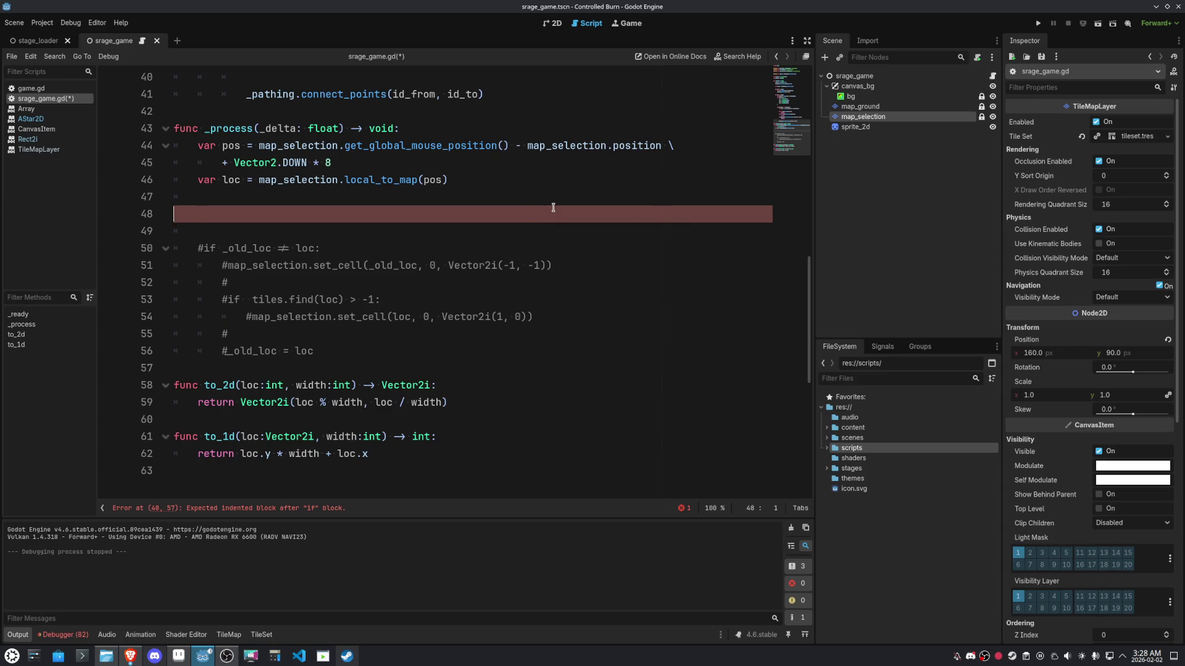
{"action": "key", "text": "Up"}
{"action": "key", "text": "Up"}
{"action": "key", "text": "Up"}
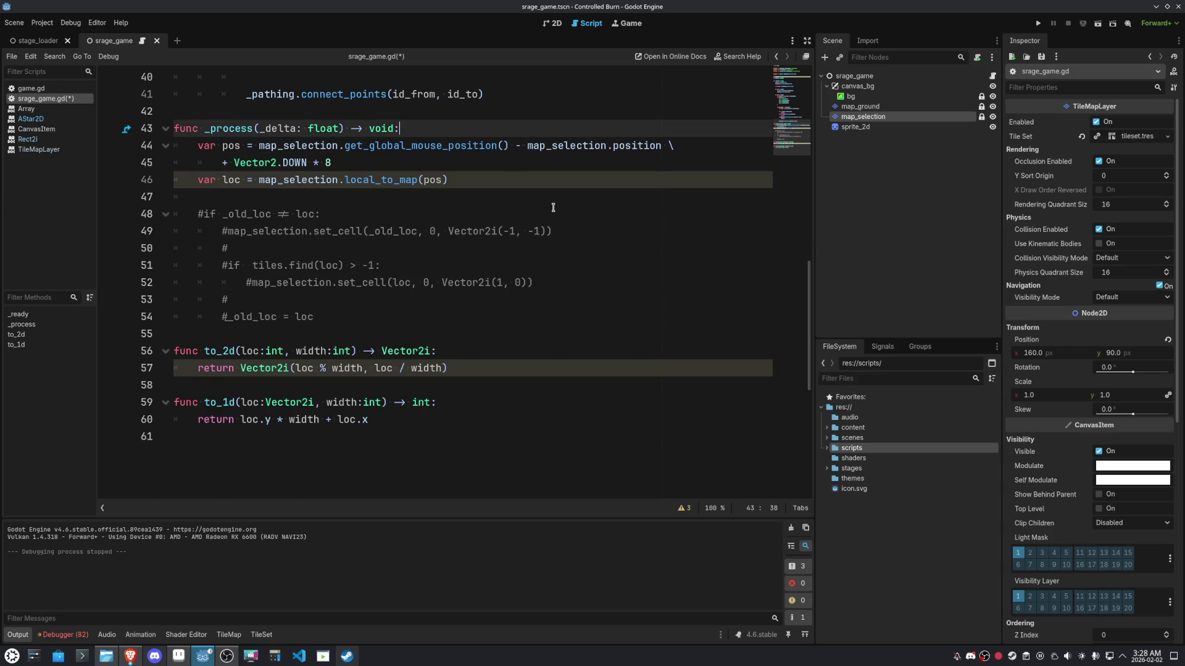
{"action": "key", "text": "Return"}
{"action": "key", "text": "Return"}
{"action": "key", "text": "Up"}
{"action": "type", "text": "func _"}
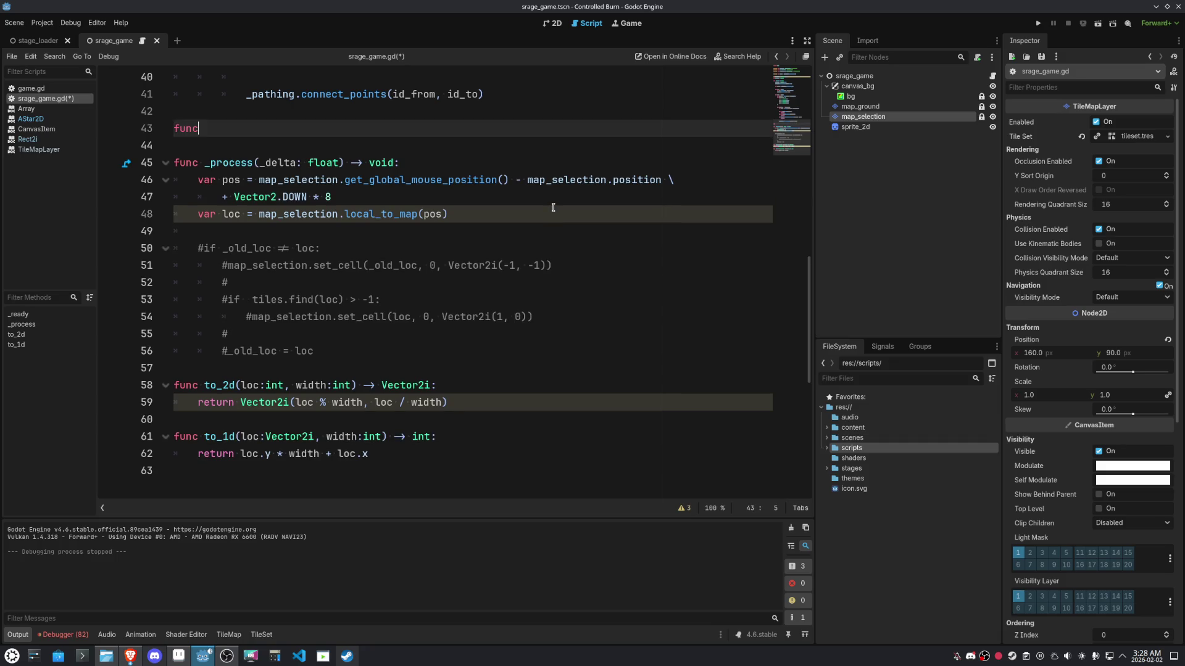
{"action": "type", "text": "n"}
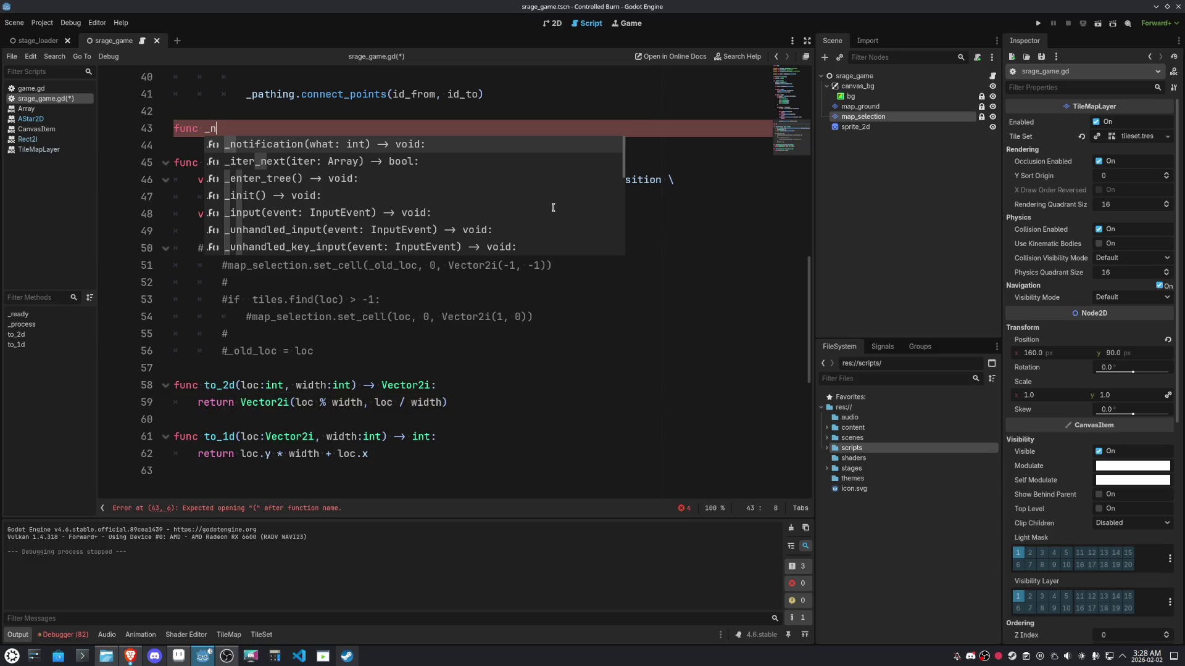
{"action": "key", "text": "Down"}
{"action": "key", "text": "Down"}
{"action": "key", "text": "Down"}
{"action": "key", "text": "Return"}
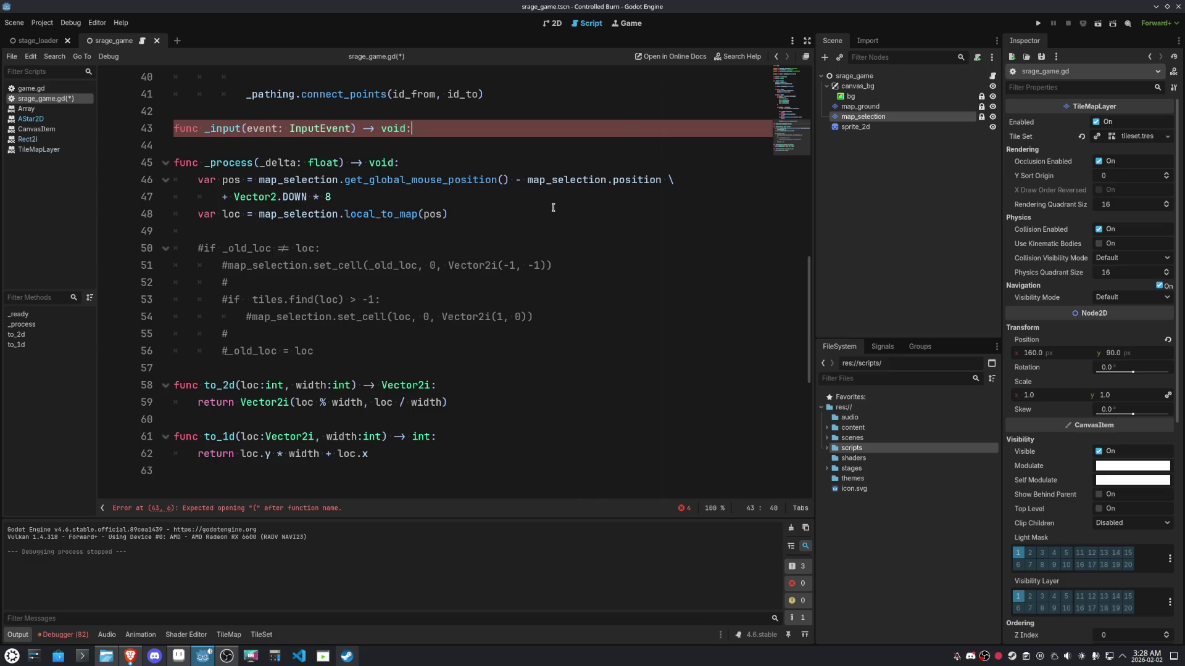
{"action": "key", "text": "Return"}
{"action": "key", "text": "Return"}
{"action": "type", "text": "pass"}
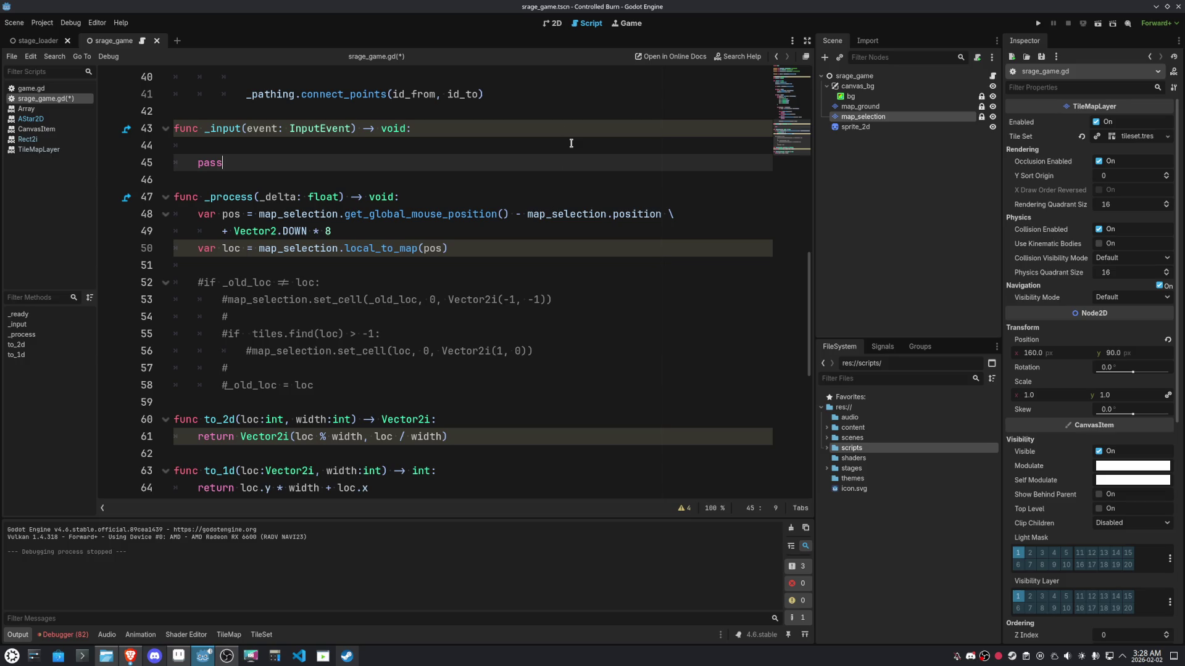
Step: Move the pos and loc lines and the commented highlight block into _input, replacing pass
{"action": "left_click", "coordinate": [460, 249]}
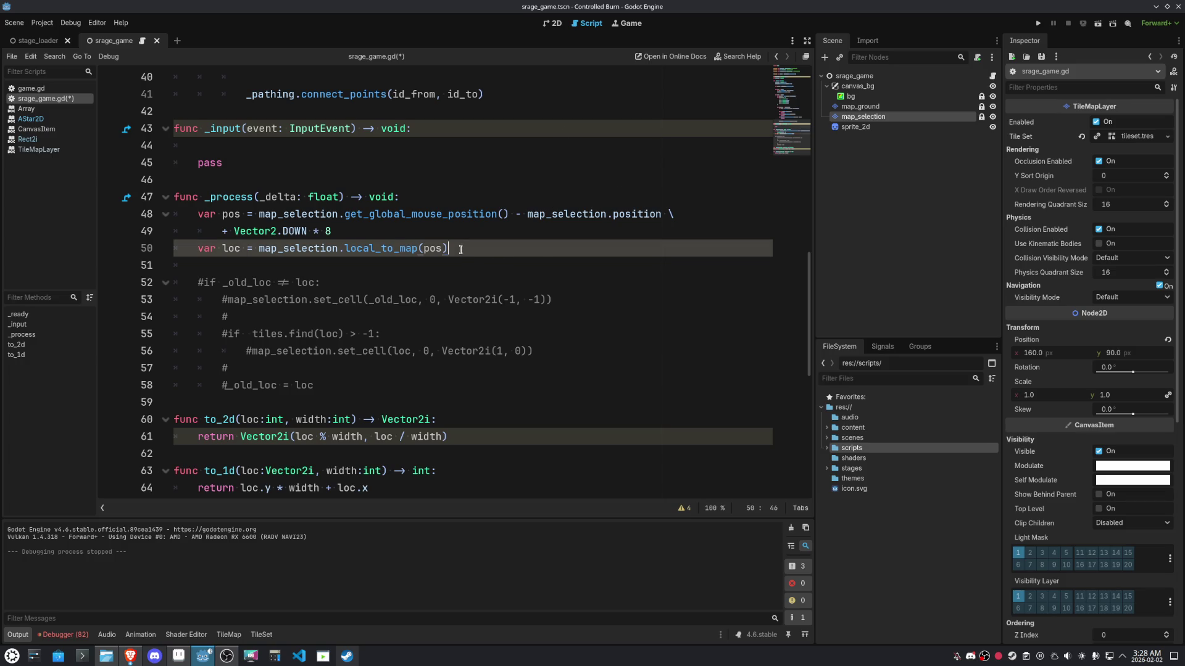
{"action": "mouse_move", "coordinate": [460, 248]}
{"action": "left_mouse_down"}
{"action": "mouse_move", "coordinate": [179, 214]}
{"action": "mouse_move", "coordinate": [192, 213]}
{"action": "left_mouse_up"}
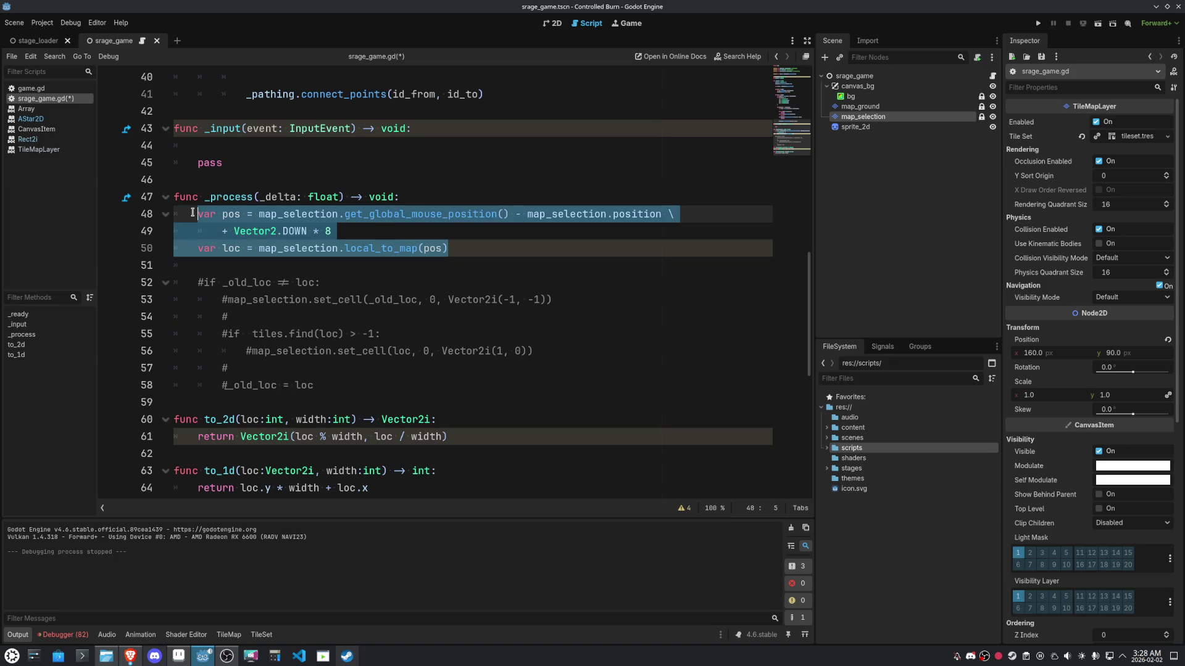
{"action": "key", "text": "ctrl+x"}
{"action": "left_click", "coordinate": [234, 147]}
{"action": "key", "text": "ctrl+v"}
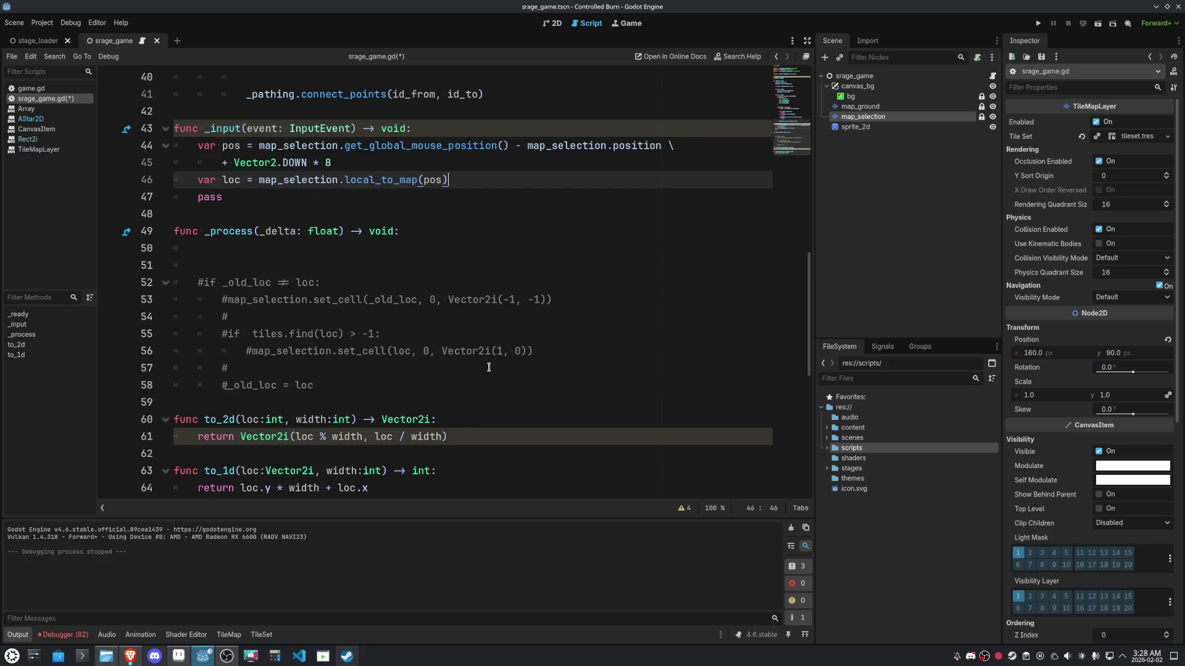
{"action": "left_click_drag", "start_coordinate": [395, 385], "coordinate": [198, 282]}
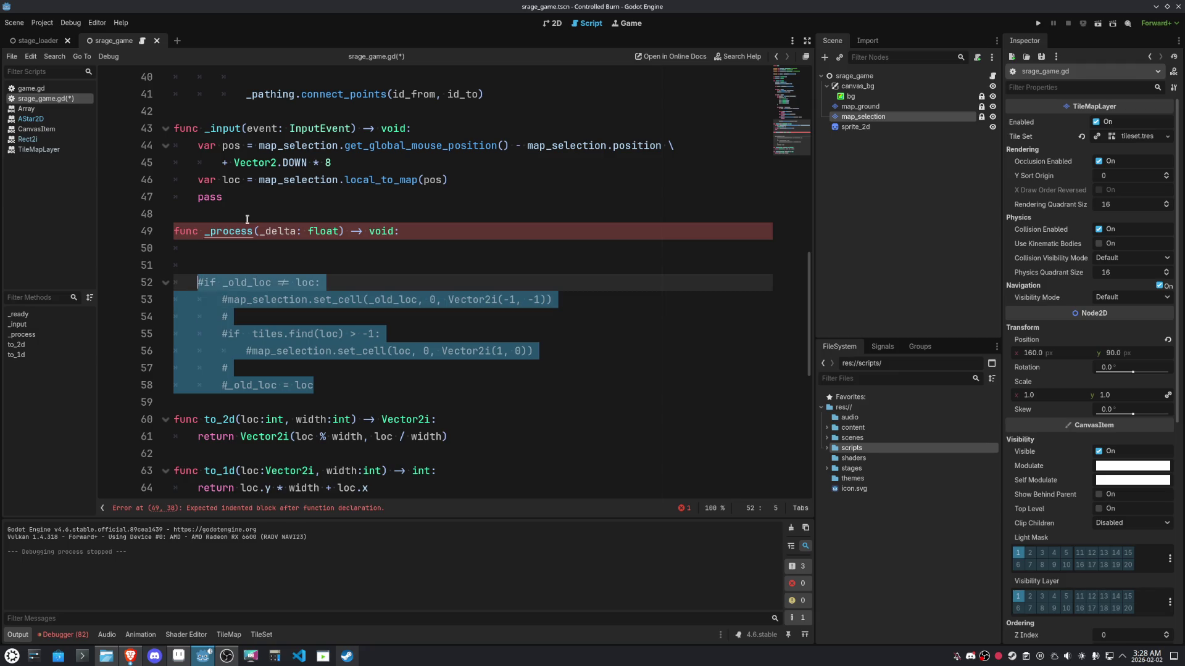
{"action": "key", "text": "ctrl+c"}
{"action": "double_click", "coordinate": [212, 198]}
{"action": "key", "text": "ctrl+v"}
{"action": "left_click", "coordinate": [493, 183]}
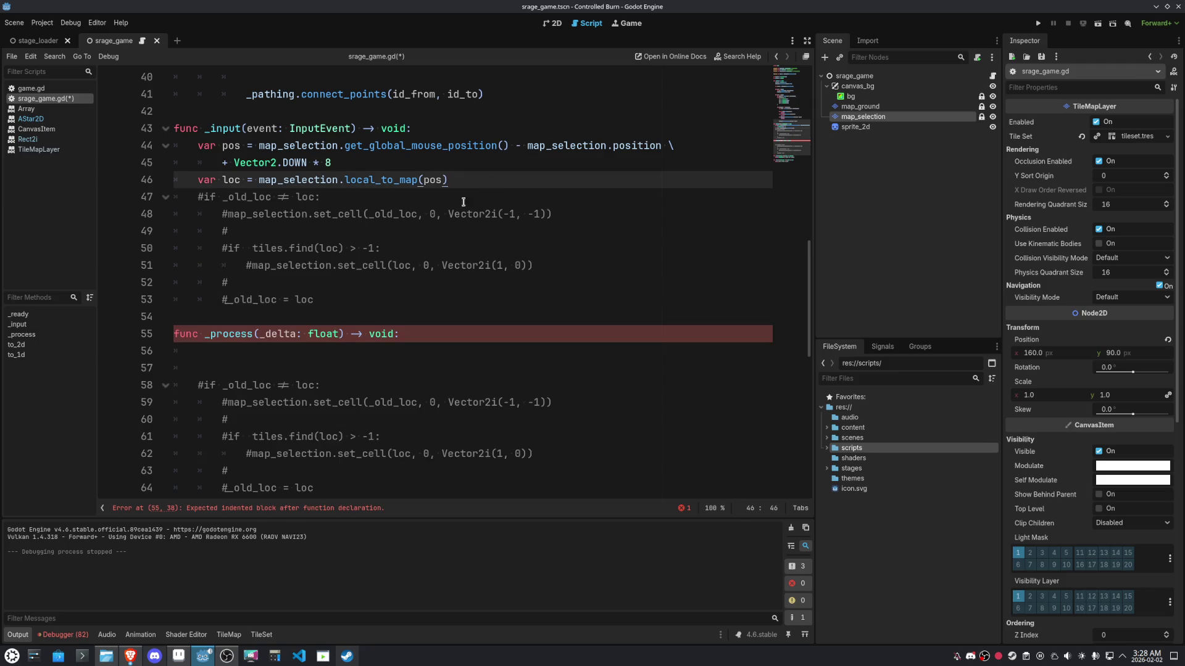
{"action": "key", "text": "Return"}
Step: Delete the old _process function, uncomment the highlight block in _input, and run with F6
{"action": "scroll", "coordinate": [298, 379], "scroll_direction": "down", "scroll_amount": 2}
{"action": "left_click_drag", "start_coordinate": [338, 409], "coordinate": [332, 209]}
{"action": "key", "text": "BackSpace"}
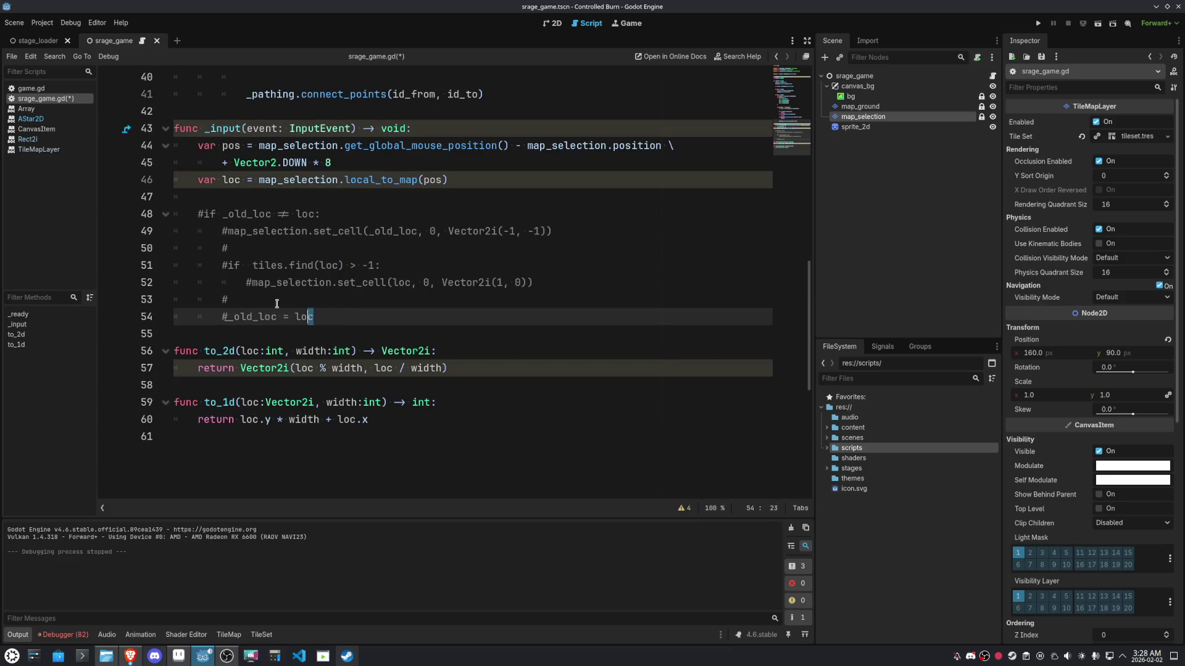
{"action": "left_click_drag", "start_coordinate": [314, 317], "coordinate": [175, 215]}
{"action": "key", "text": "ctrl+k"}
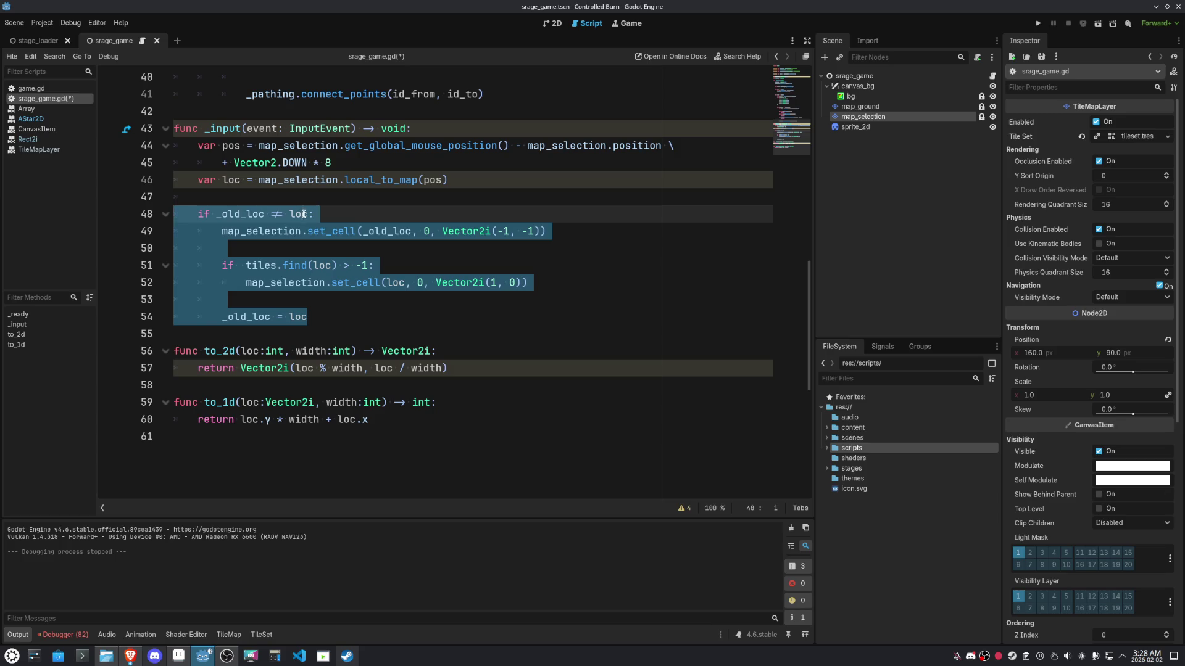
{"action": "key", "text": "F6"}
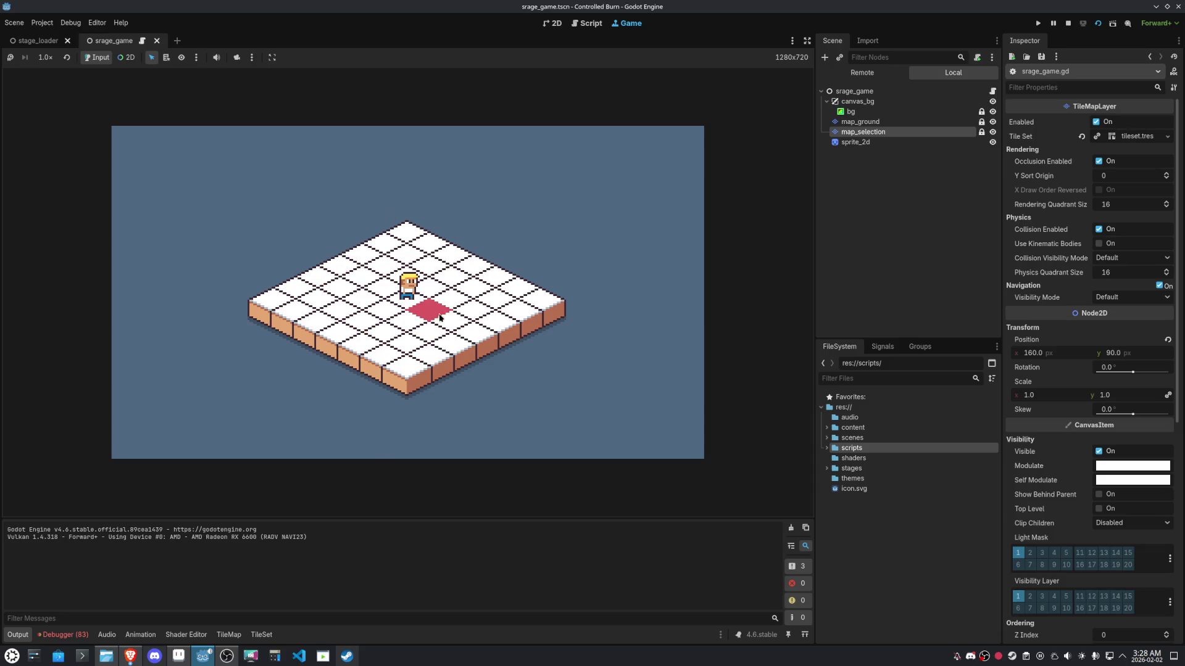
Step: Stop the game and add 'if event is InputEventMouseMotion:' at the top of _input
{"action": "left_click", "coordinate": [1068, 23]}
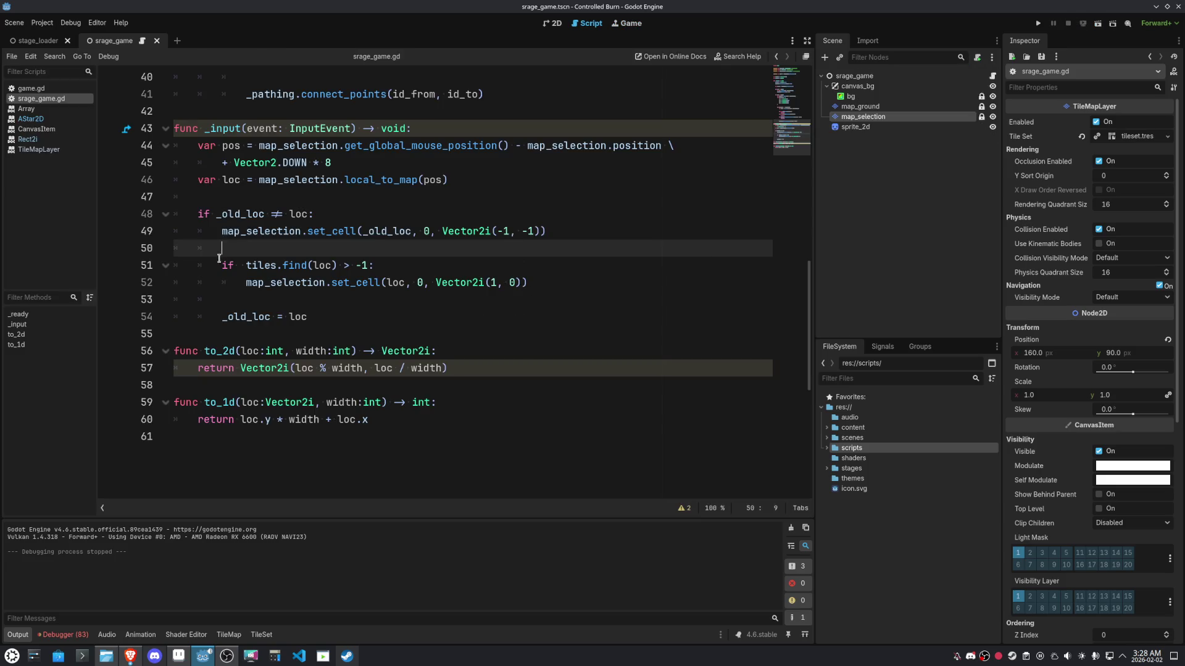
{"action": "left_click", "coordinate": [334, 313]}
{"action": "key", "text": "Return"}
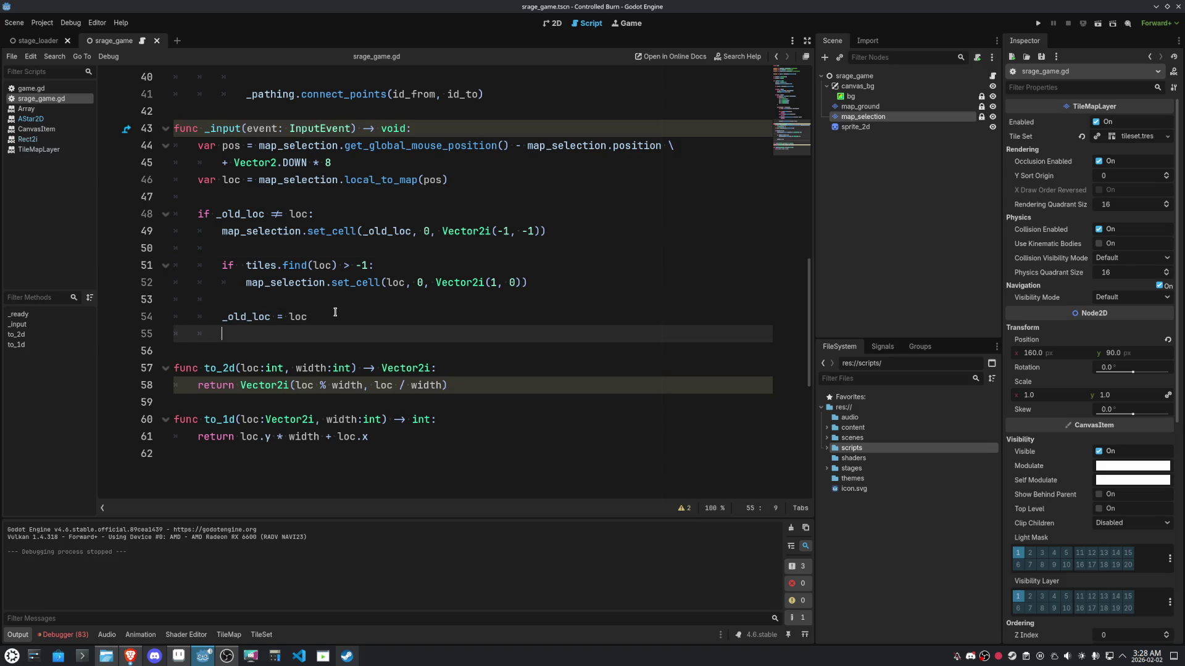
{"action": "key", "text": "ctrl+z"}
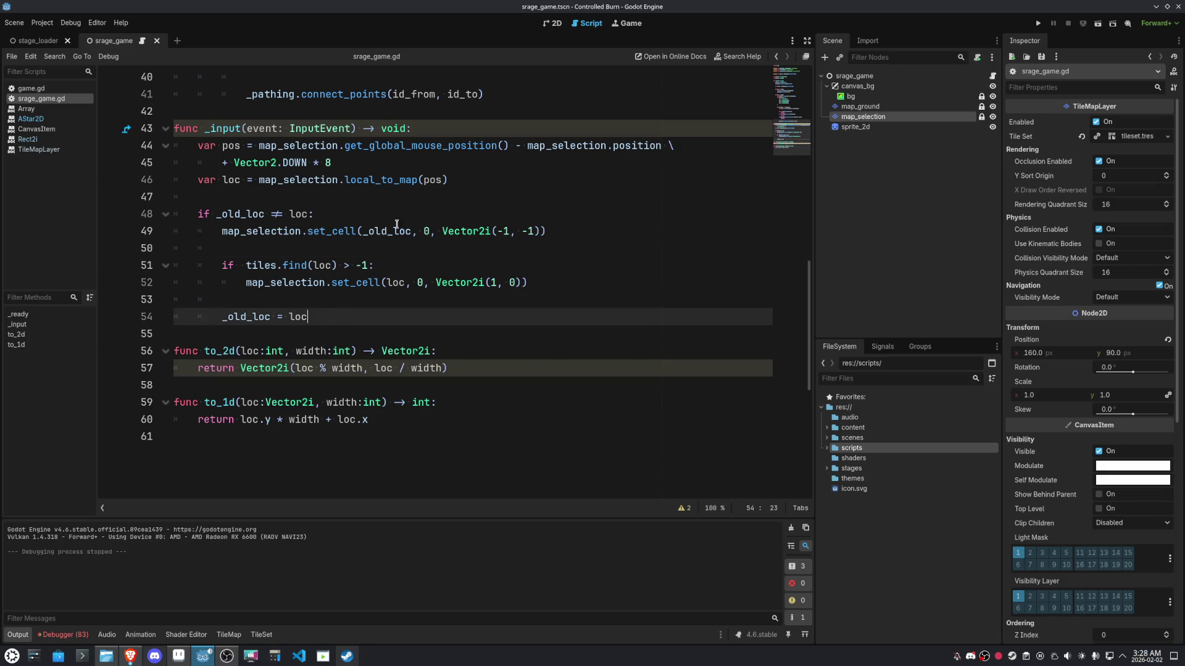
{"action": "left_click", "coordinate": [453, 129]}
{"action": "key", "text": "Return"}
{"action": "type", "text": "if event is"}
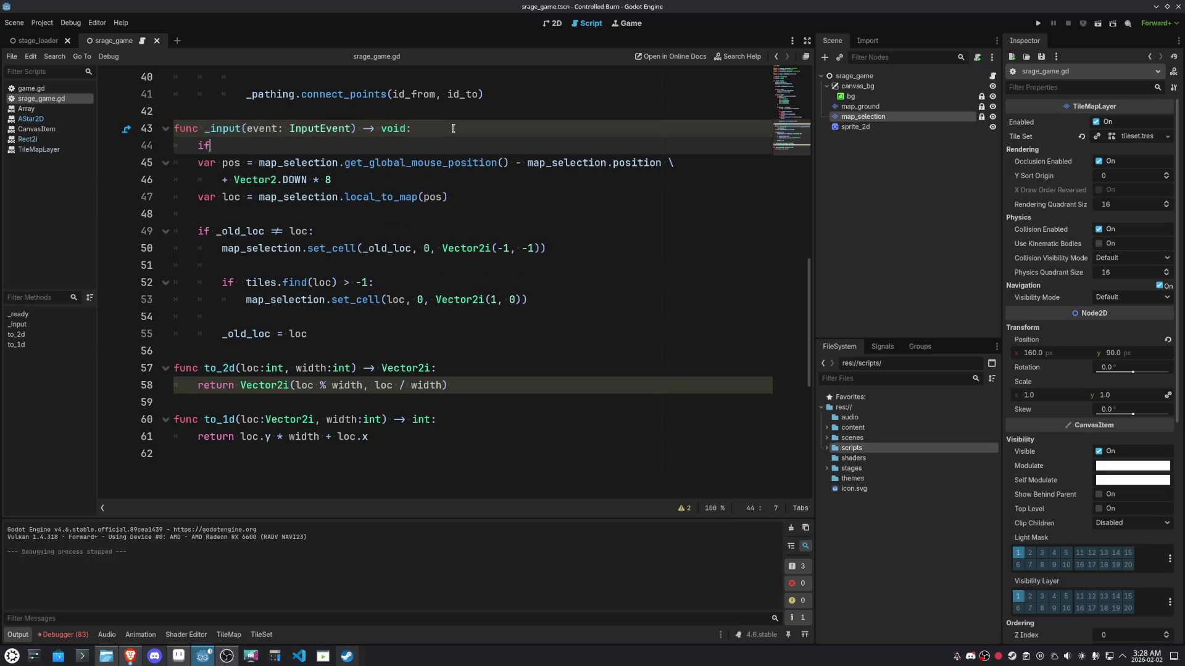
{"action": "type", "text": " InputEvent"}
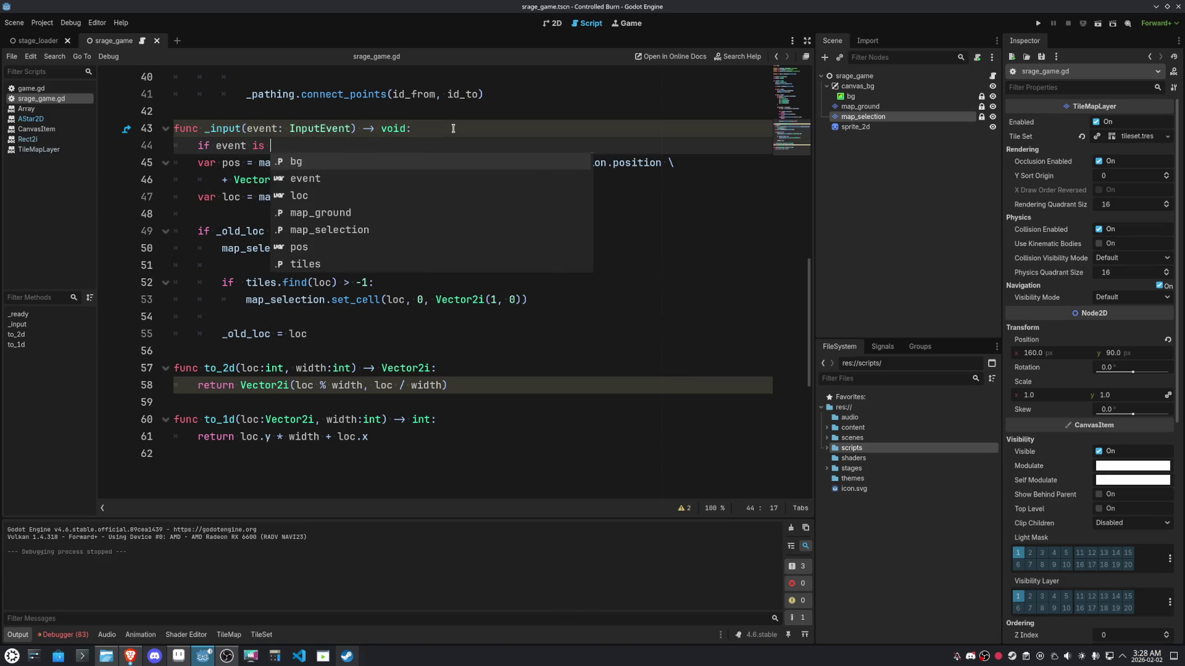
{"action": "type", "text": "Mouse"}
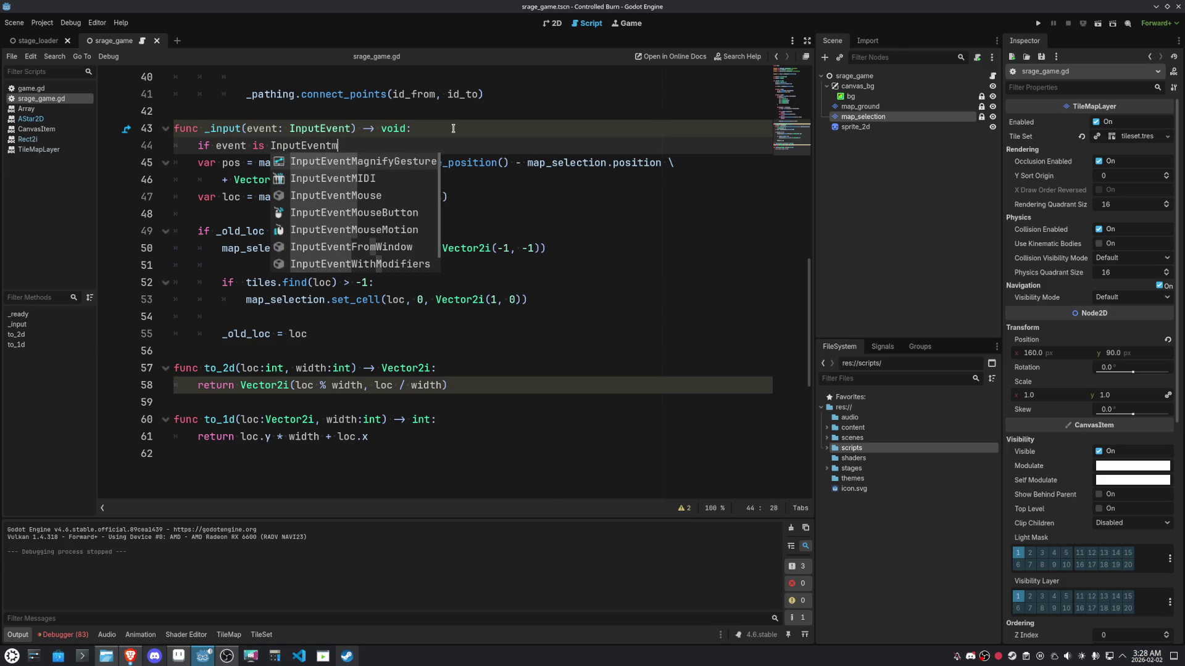
{"action": "key", "text": "Down"}
{"action": "key", "text": "Down"}
{"action": "key", "text": "Return"}
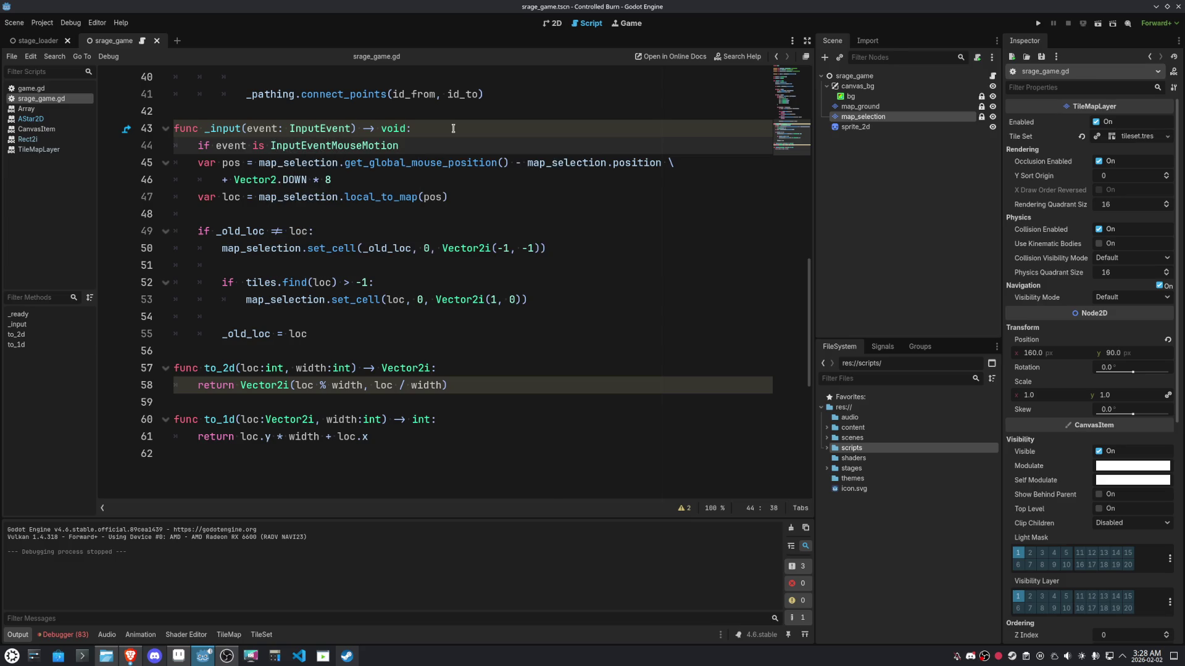
Step: Indent lines 45–55 under the mouse-motion check, then run and stop the scene to test hovering
{"action": "left_click", "coordinate": [370, 338]}
{"action": "left_click", "coordinate": [174, 162], "text": "shift"}
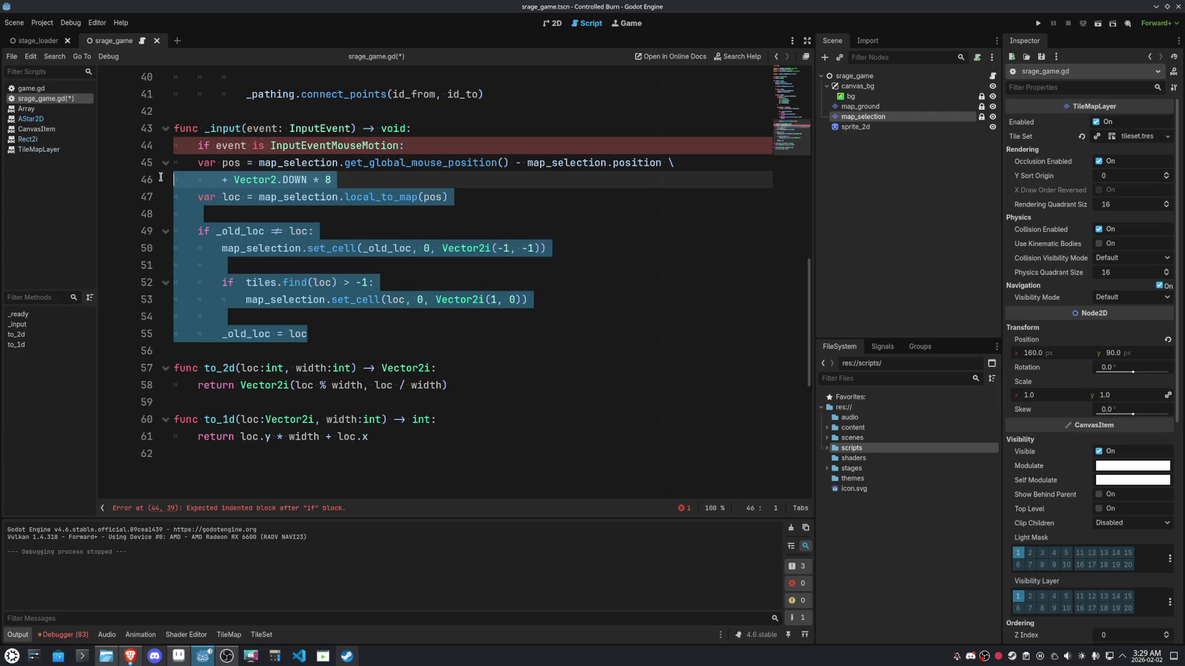
{"action": "key", "text": "Tab"}
{"action": "left_click", "coordinate": [437, 139]}
{"action": "left_click", "coordinate": [431, 333]}
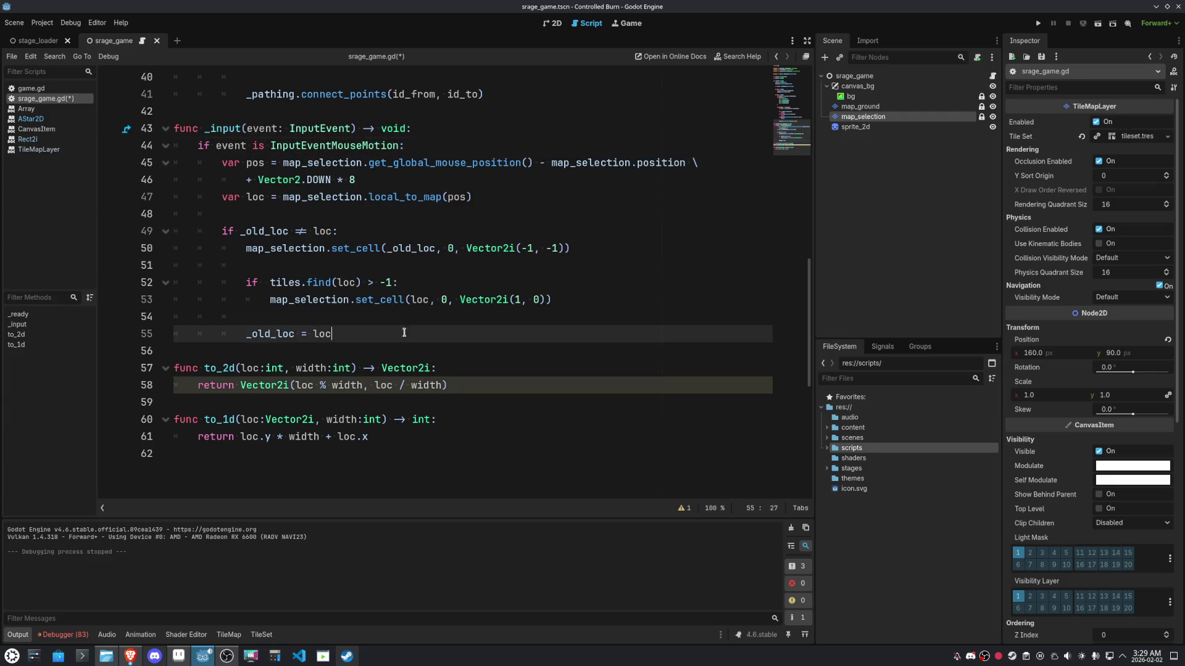
{"action": "left_click", "coordinate": [1098, 24]}
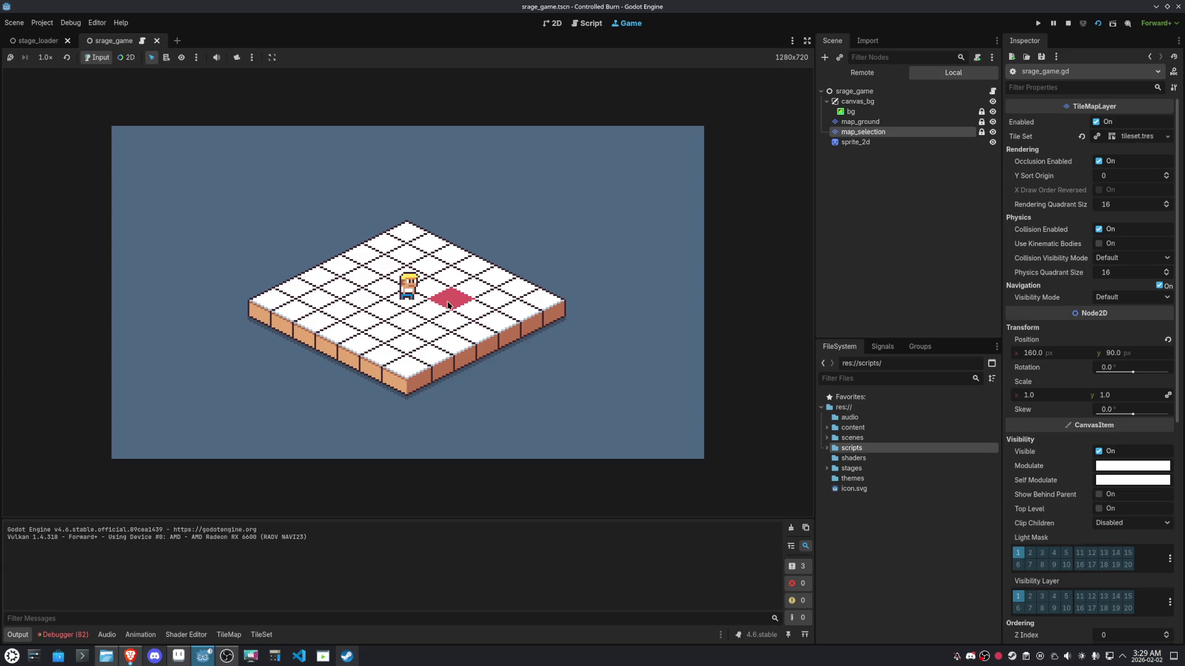
{"action": "left_click", "coordinate": [1068, 22]}
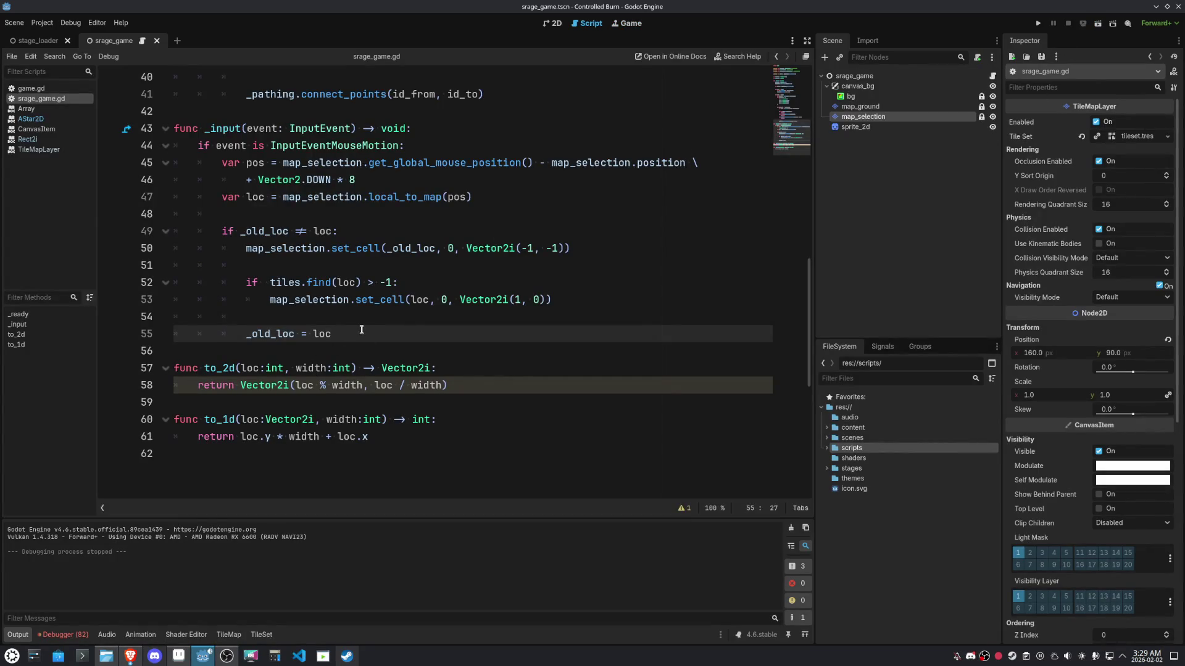
Step: Below line 55, write 'if event is InputEventMouseButton:' with an indented 'pass' placeholder
{"action": "key", "text": "Return"}
{"action": "key", "text": "Return"}
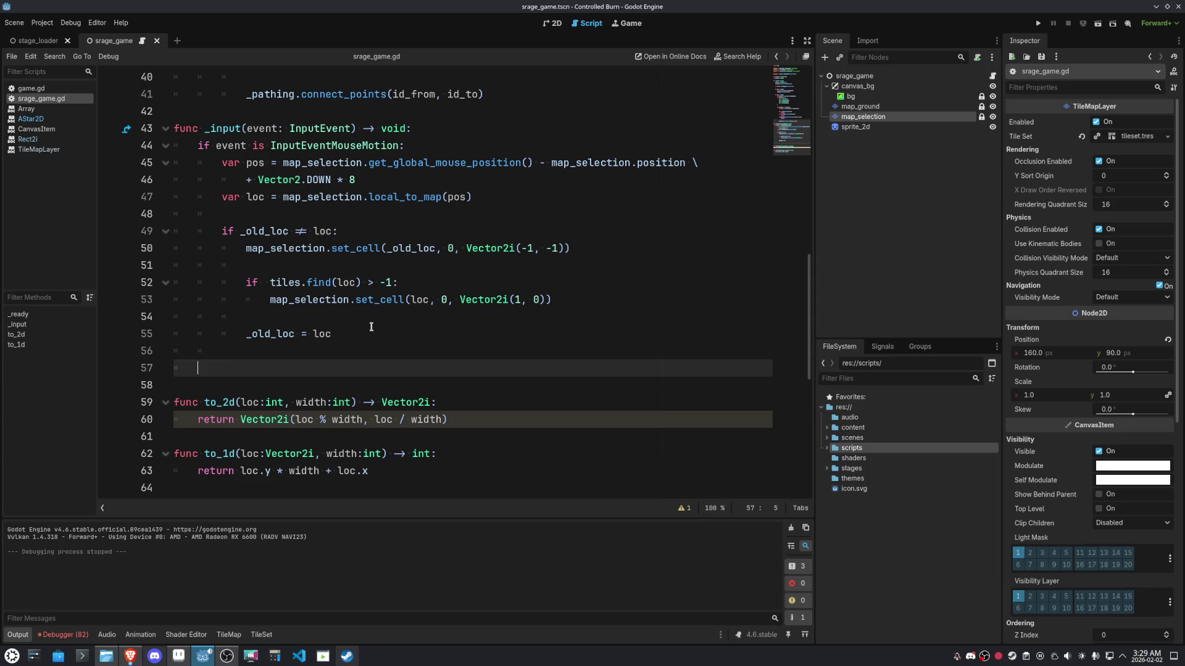
{"action": "type", "text": "if event s"}
{"action": "key", "text": "BackSpace"}
{"action": "type", "text": "is Inpute"}
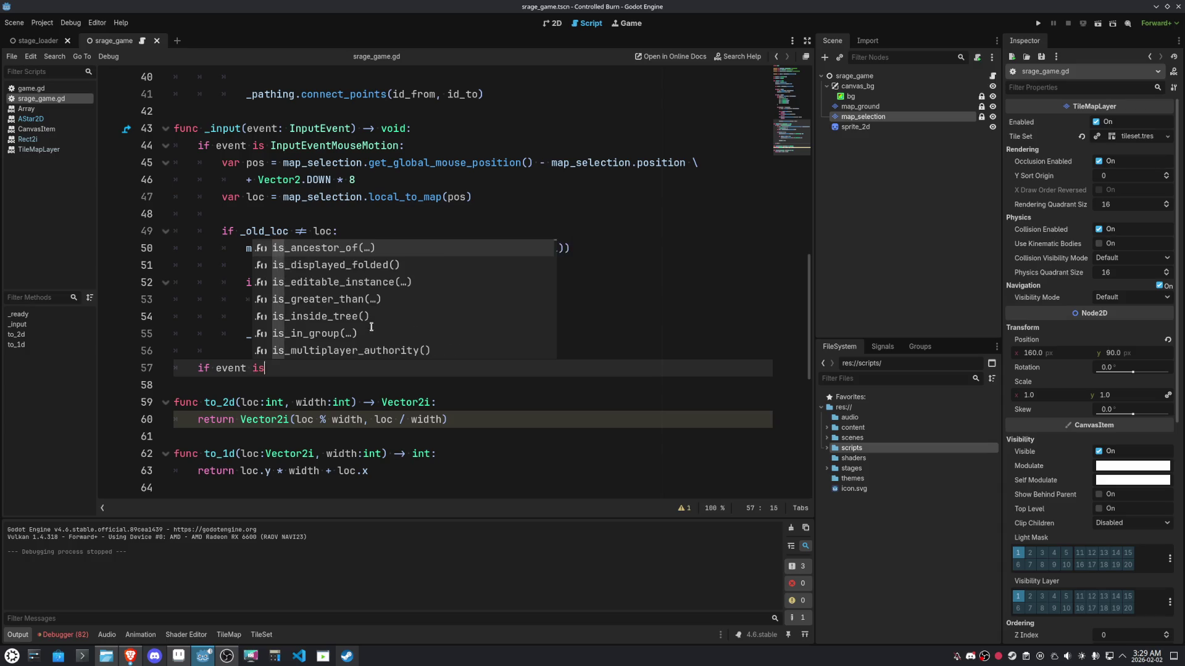
{"action": "type", "text": "ven"}
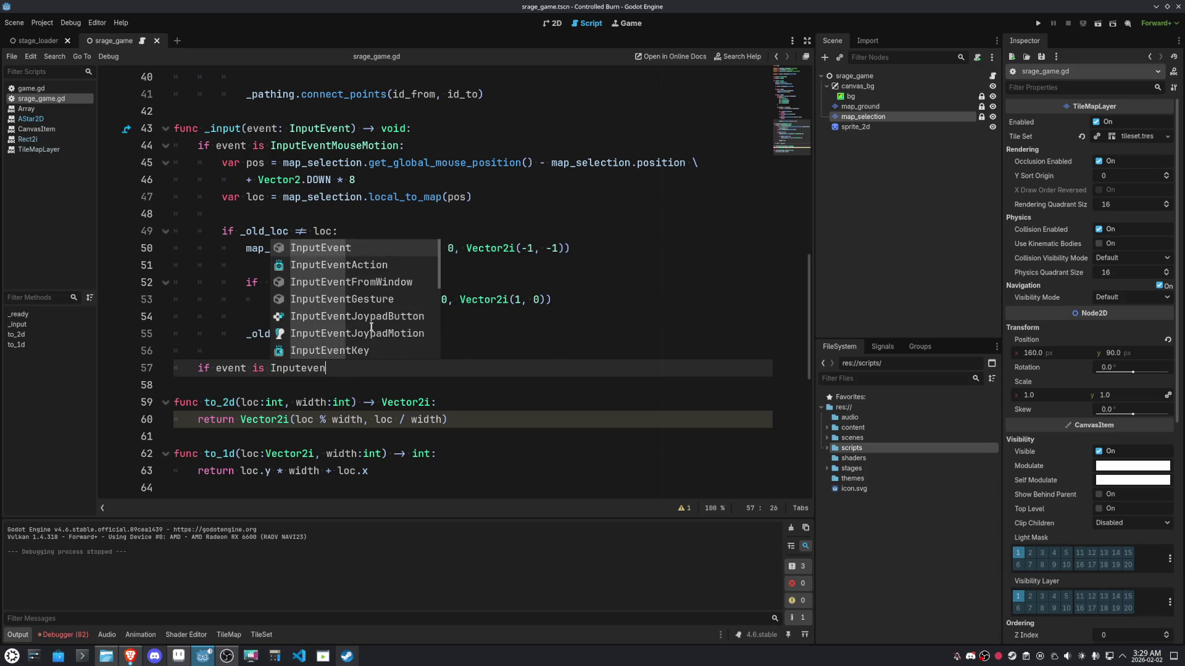
{"action": "key", "text": "Down"}
{"action": "key", "text": "Down"}
{"action": "key", "text": "Down"}
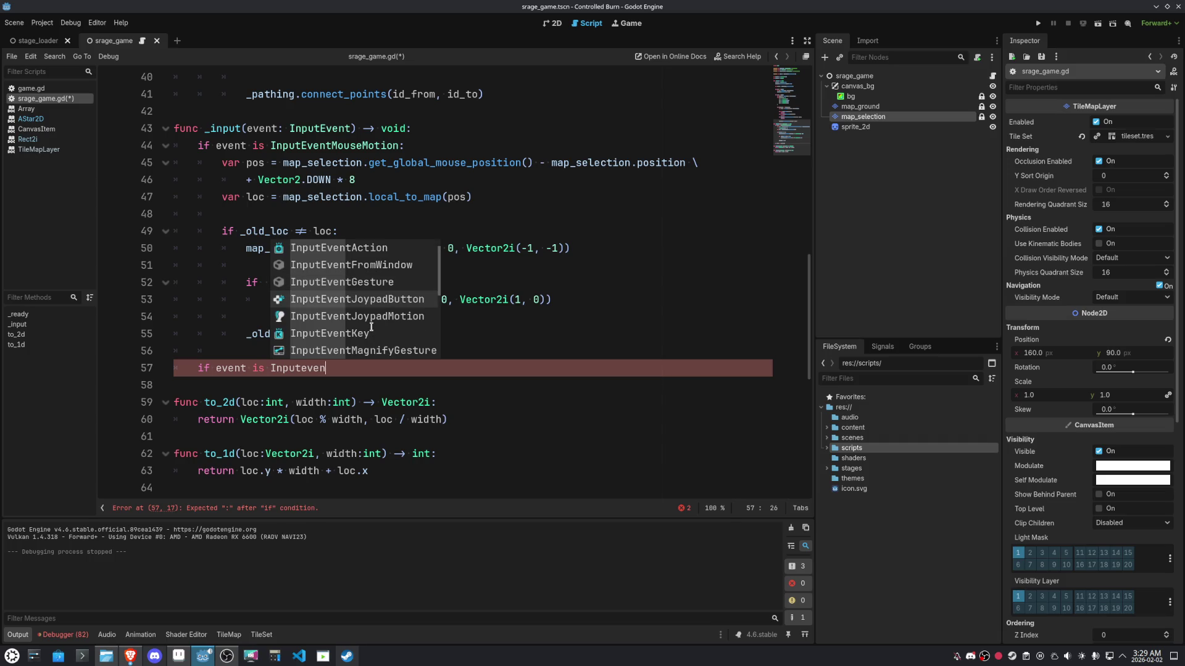
{"action": "key", "text": "Down"}
{"action": "key", "text": "Down"}
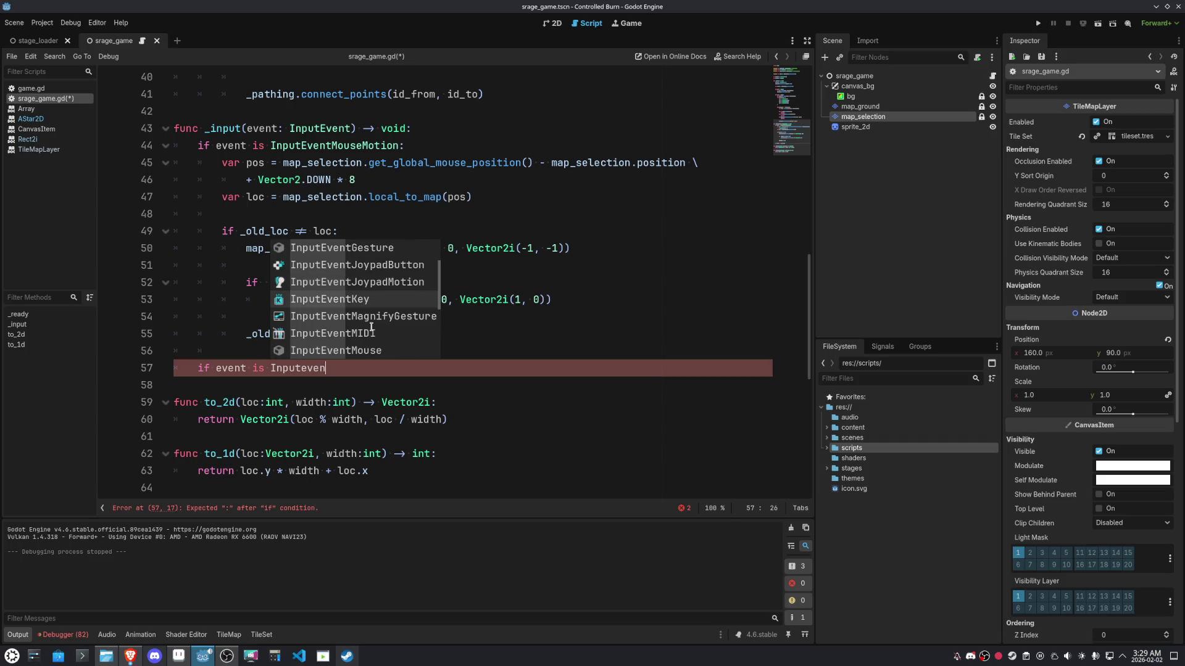
{"action": "key", "text": "Down"}
{"action": "key", "text": "Down"}
{"action": "key", "text": "Down"}
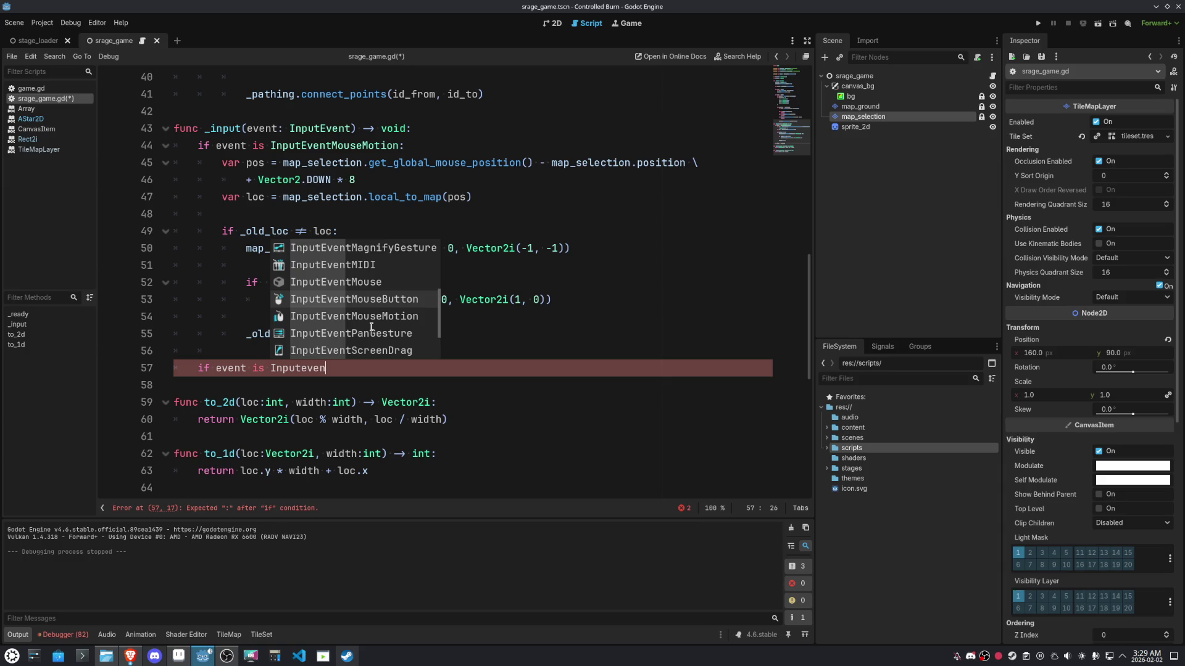
{"action": "key", "text": "Return"}
{"action": "type", "text": ":"}
{"action": "key", "text": "Return"}
{"action": "key", "text": "Return"}
{"action": "key", "text": "Return"}
{"action": "type", "text": "pas"}
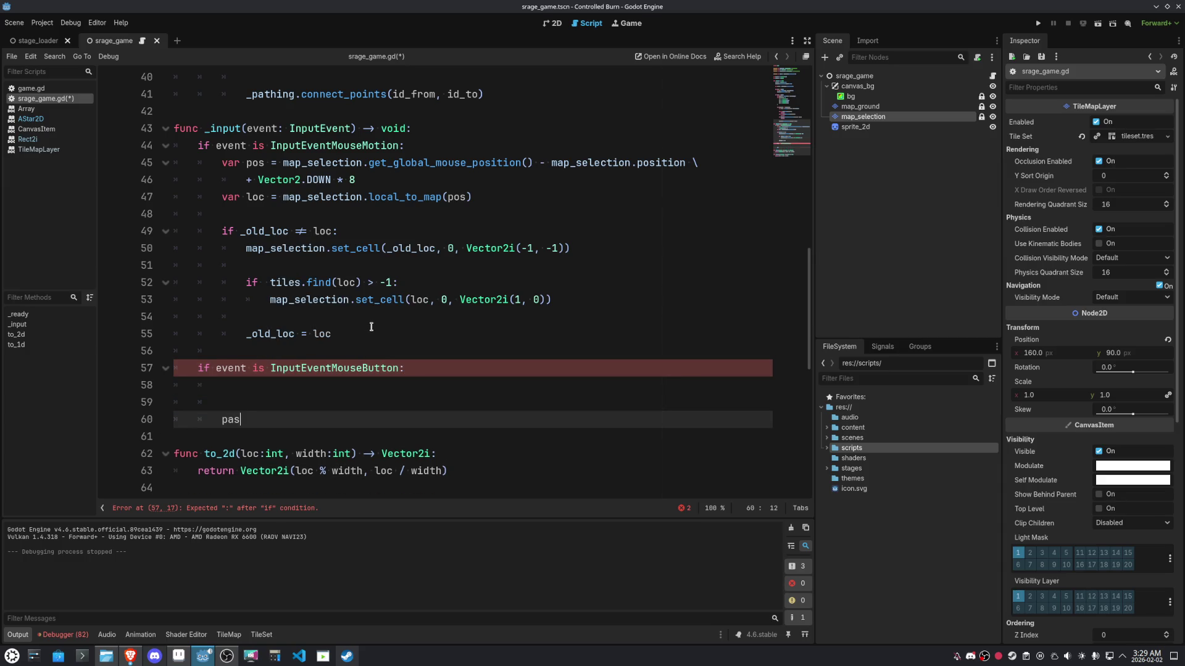
{"action": "type", "text": "s"}
{"action": "key", "text": "Up"}
{"action": "key", "text": "Up"}
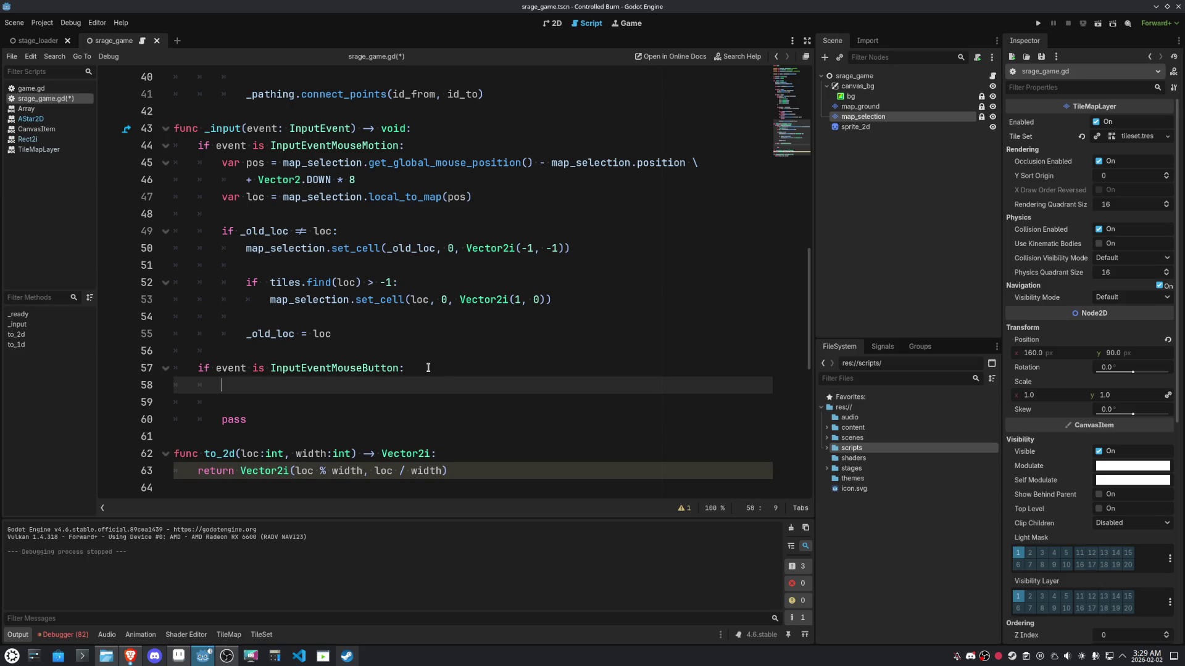
{"action": "left_click", "coordinate": [404, 366]}
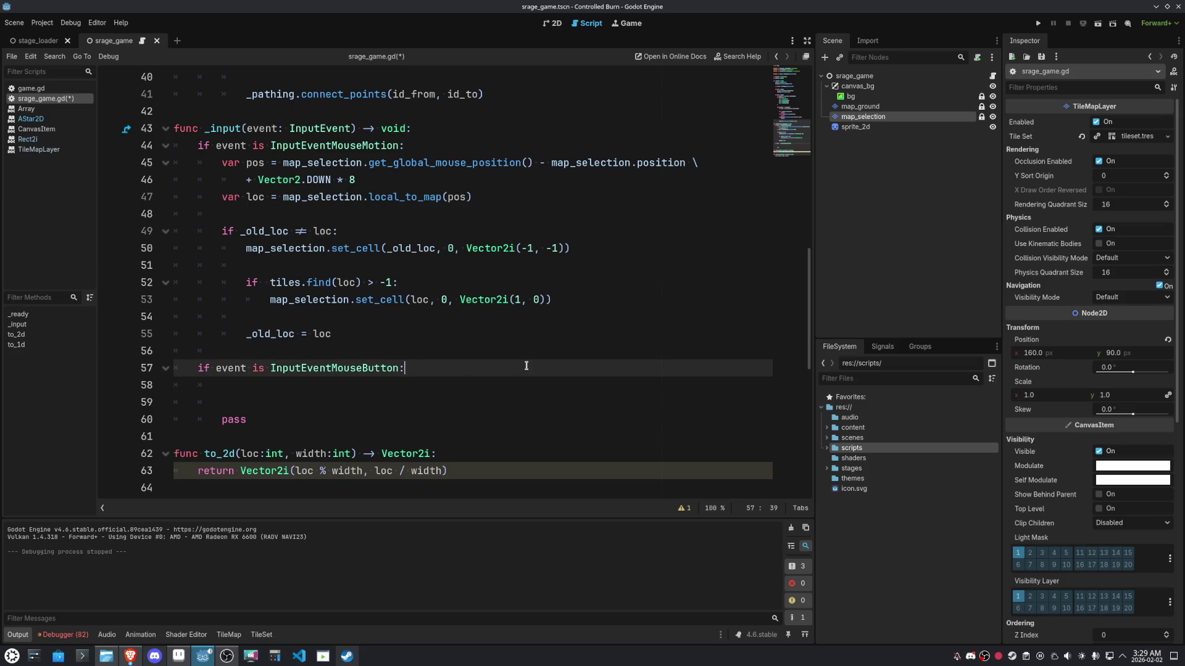
{"action": "left_click", "coordinate": [320, 146], "text": "ctrl"}
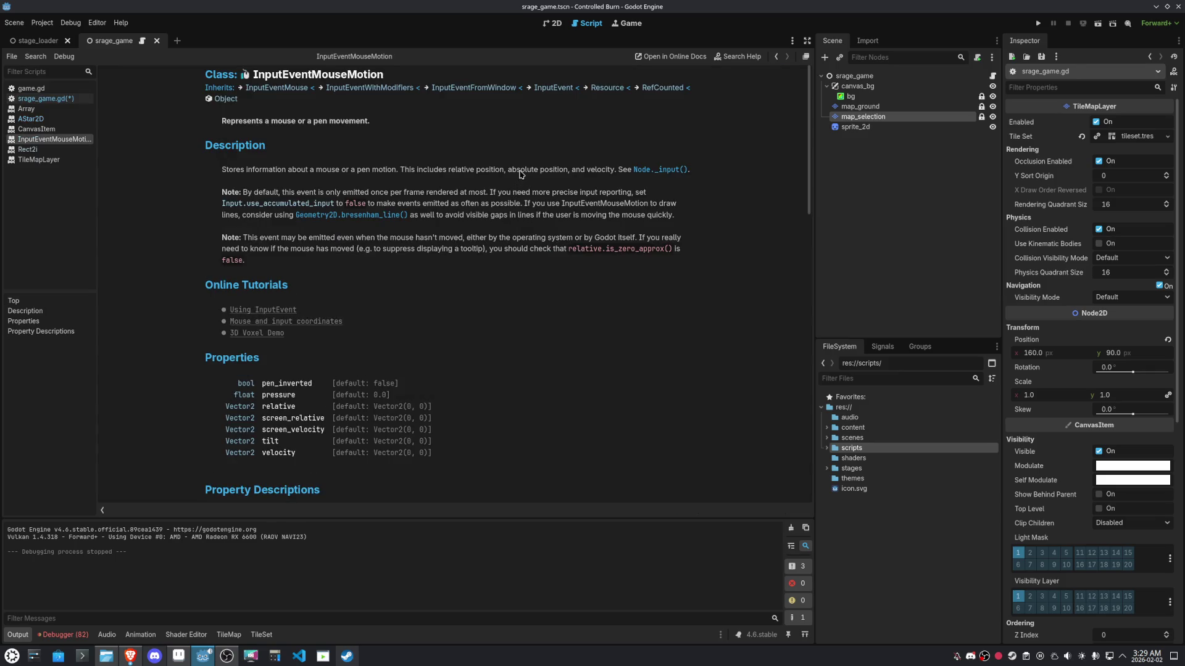
{"action": "scroll", "coordinate": [563, 270], "scroll_direction": "down", "scroll_amount": 4}
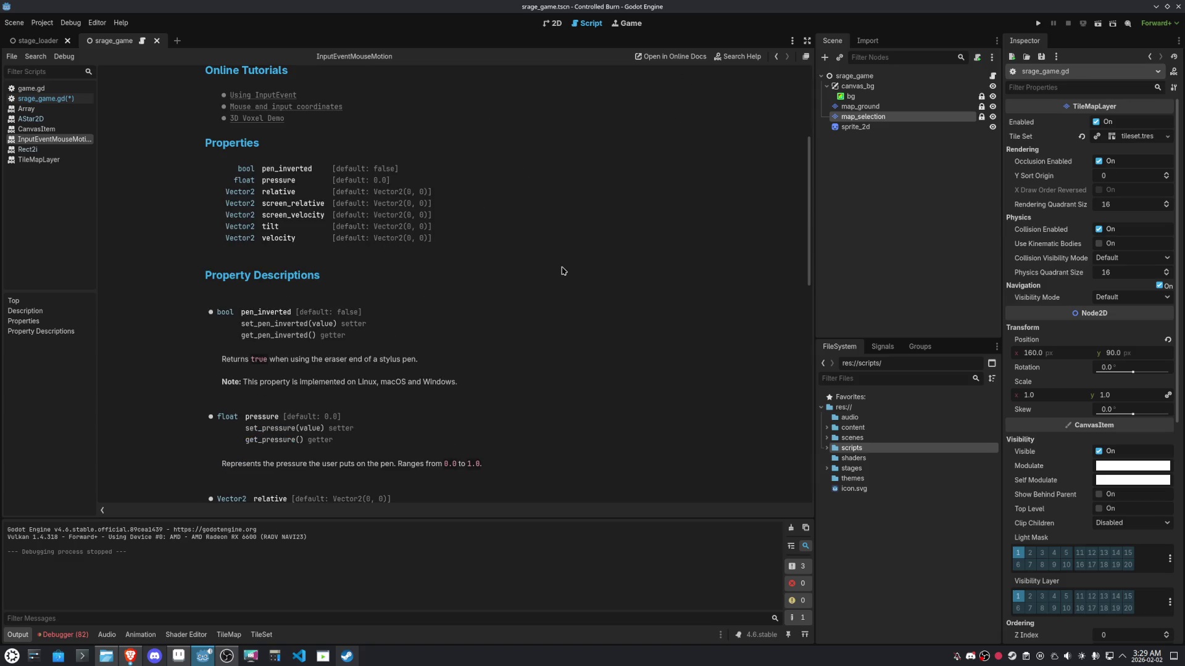
{"action": "scroll", "coordinate": [563, 270], "scroll_direction": "down", "scroll_amount": 1}
{"action": "scroll", "coordinate": [563, 270], "scroll_direction": "down", "scroll_amount": 1}
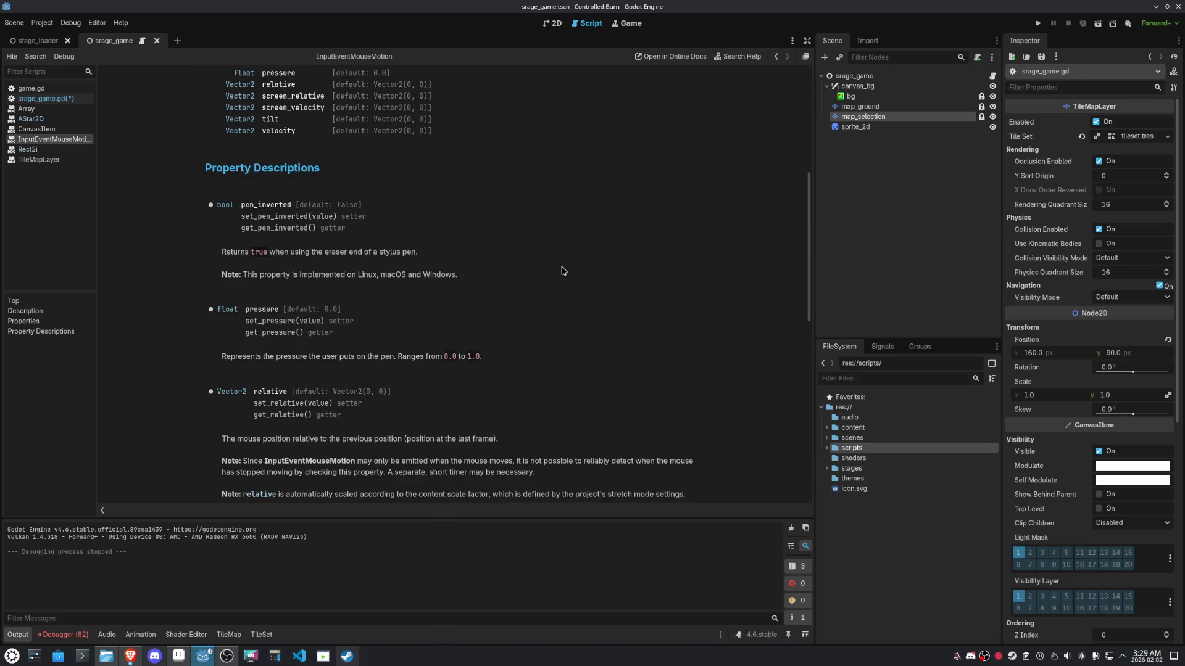
{"action": "scroll", "coordinate": [563, 271], "scroll_direction": "up", "scroll_amount": 6}
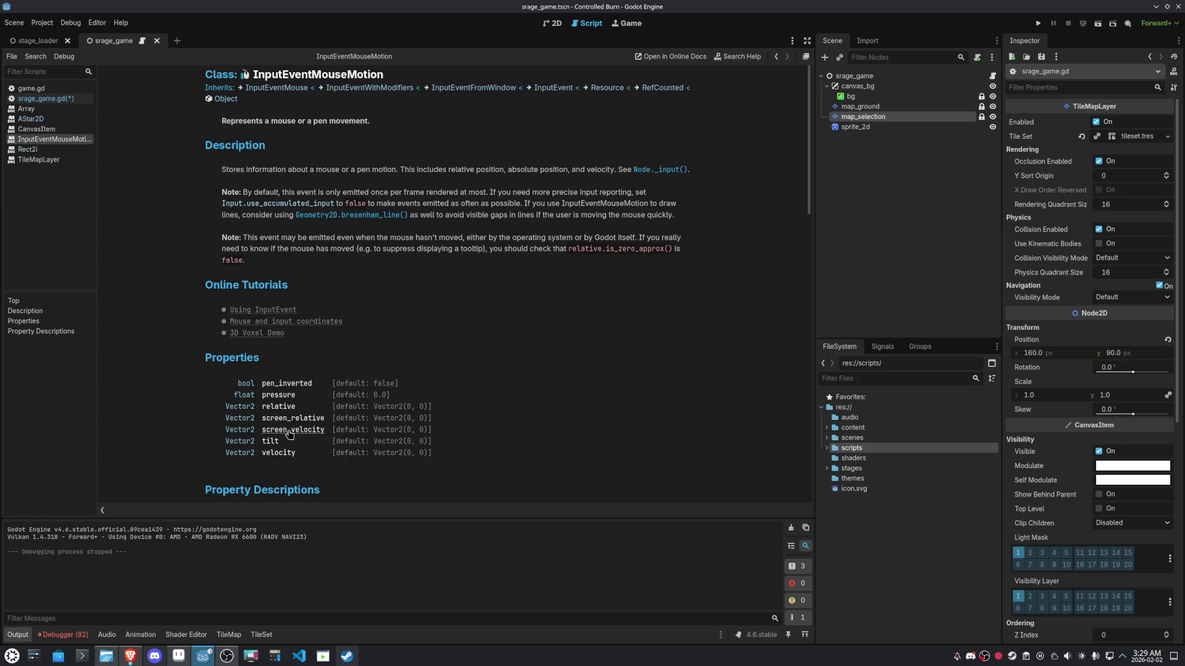
{"action": "left_click", "coordinate": [305, 430]}
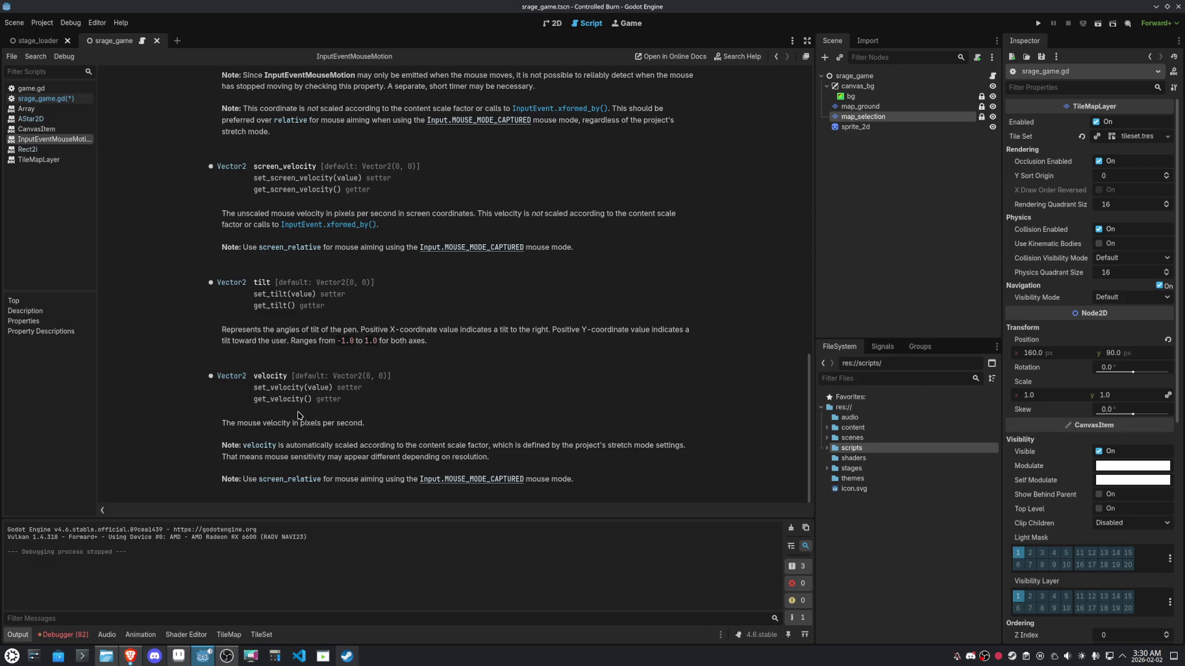
{"action": "double_click", "coordinate": [275, 377]}
{"action": "key", "text": "ctrl+c"}
Step: Insert print(event.velocity) as line 45 in the mouse-motion branch and run the scene
{"action": "left_click", "coordinate": [776, 56]}
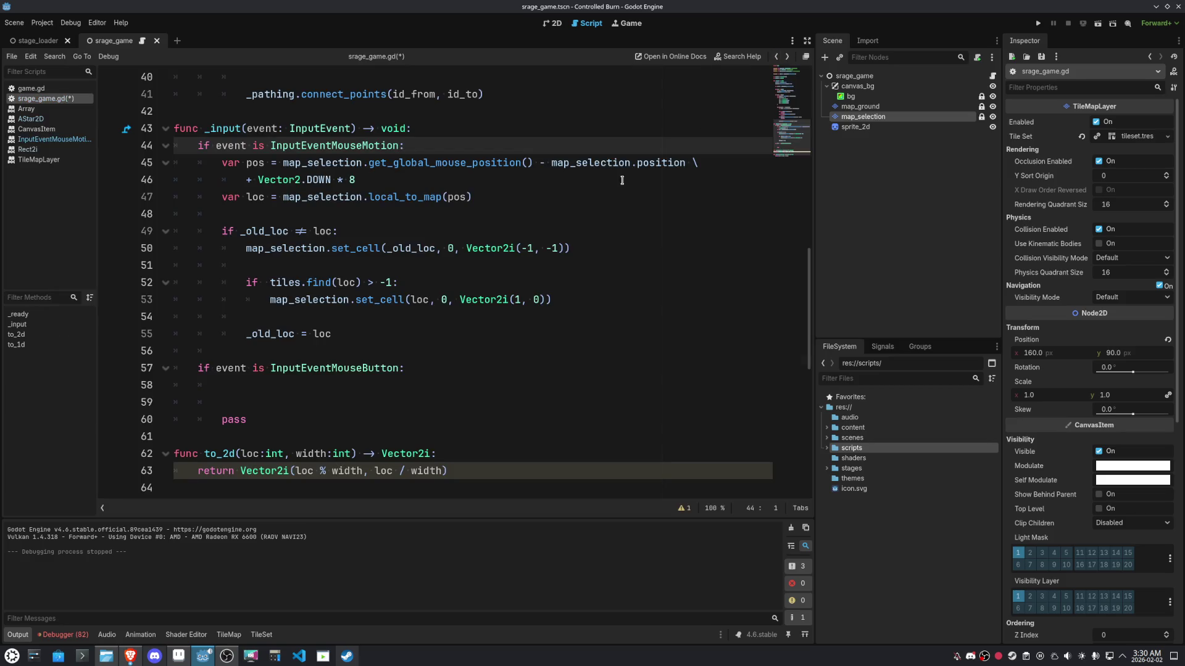
{"action": "left_click", "coordinate": [426, 147]}
{"action": "key", "text": "Return"}
{"action": "key", "text": "Return"}
{"action": "key", "text": "Up"}
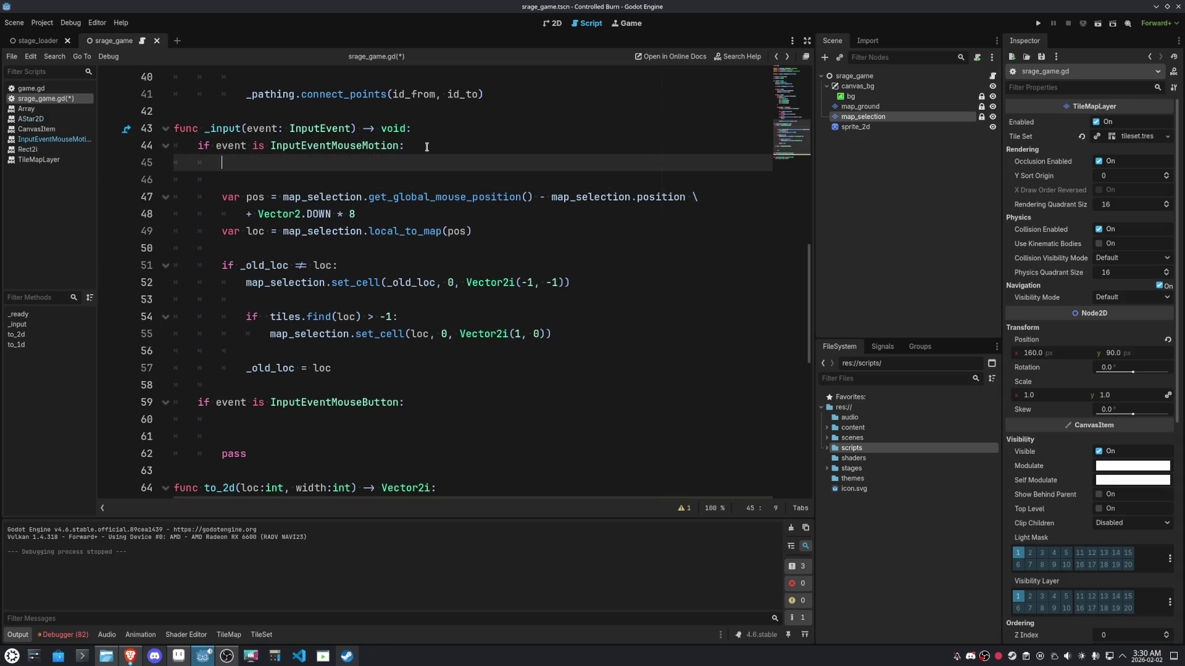
{"action": "type", "text": "print"}
{"action": "key", "text": "Return"}
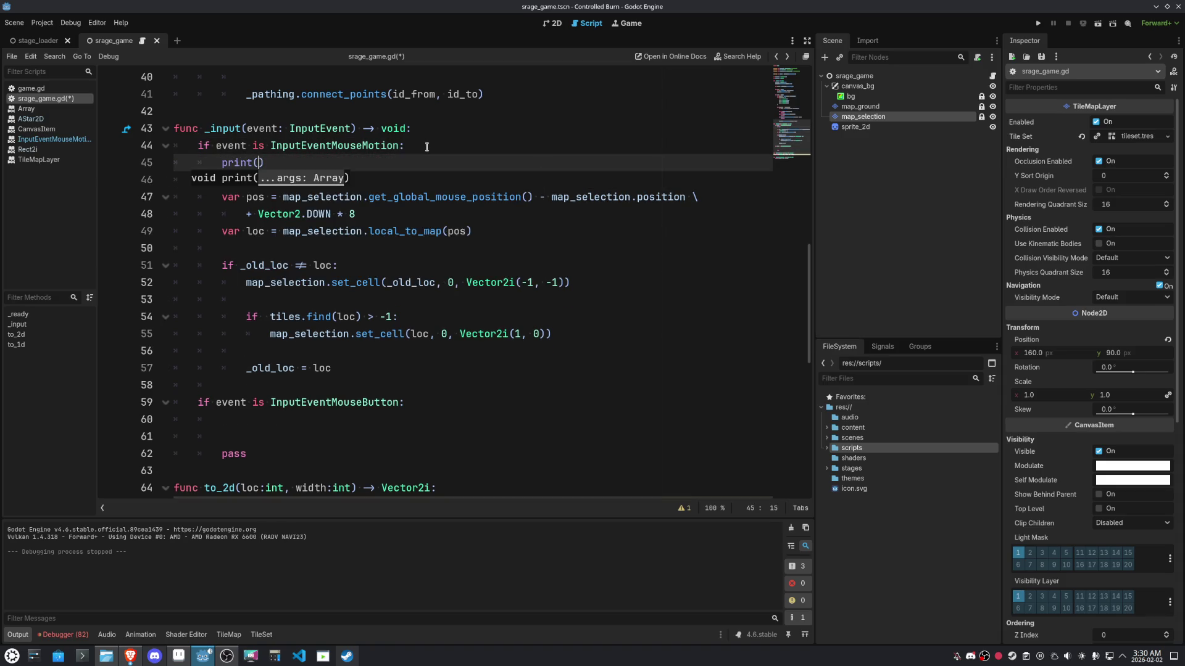
{"action": "key", "text": "ctrl+v"}
{"action": "key", "text": "ctrl+z"}
{"action": "type", "text": "event."}
{"action": "key", "text": "ctrl+v"}
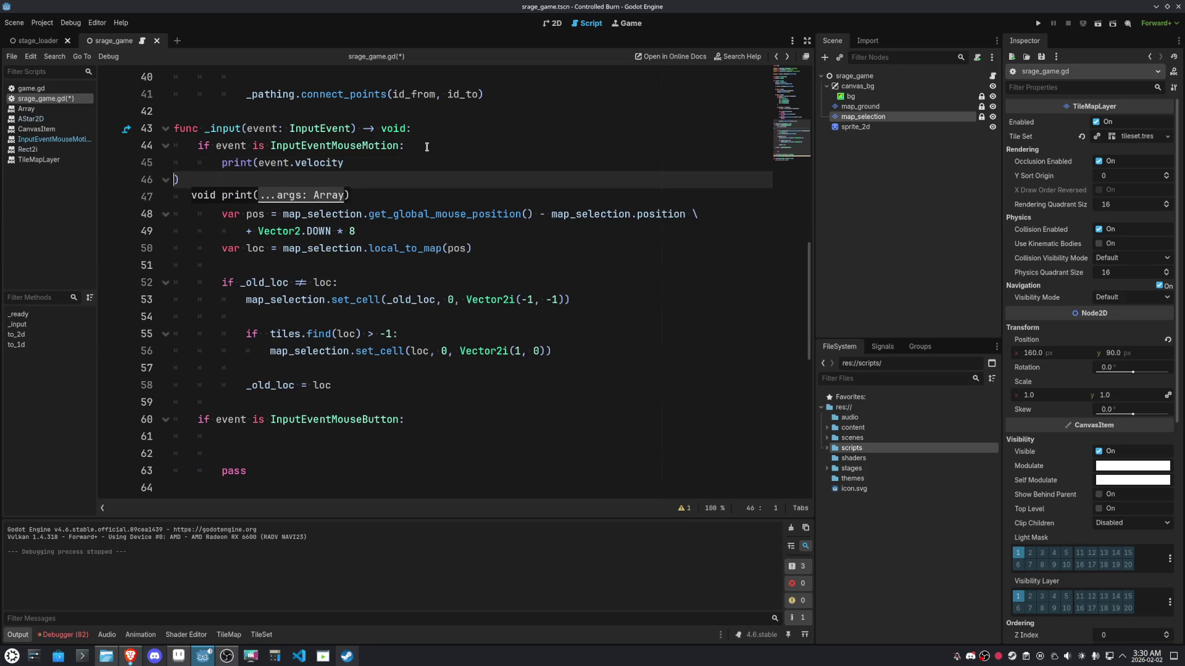
{"action": "key", "text": "BackSpace"}
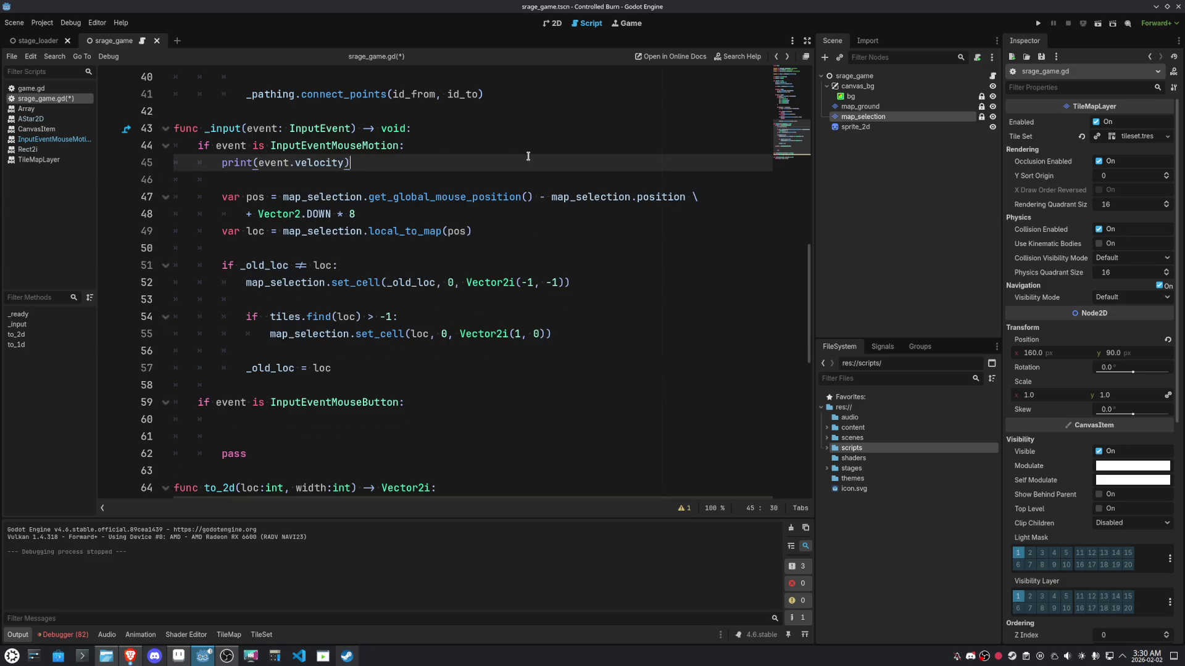
{"action": "left_click", "coordinate": [1098, 22]}
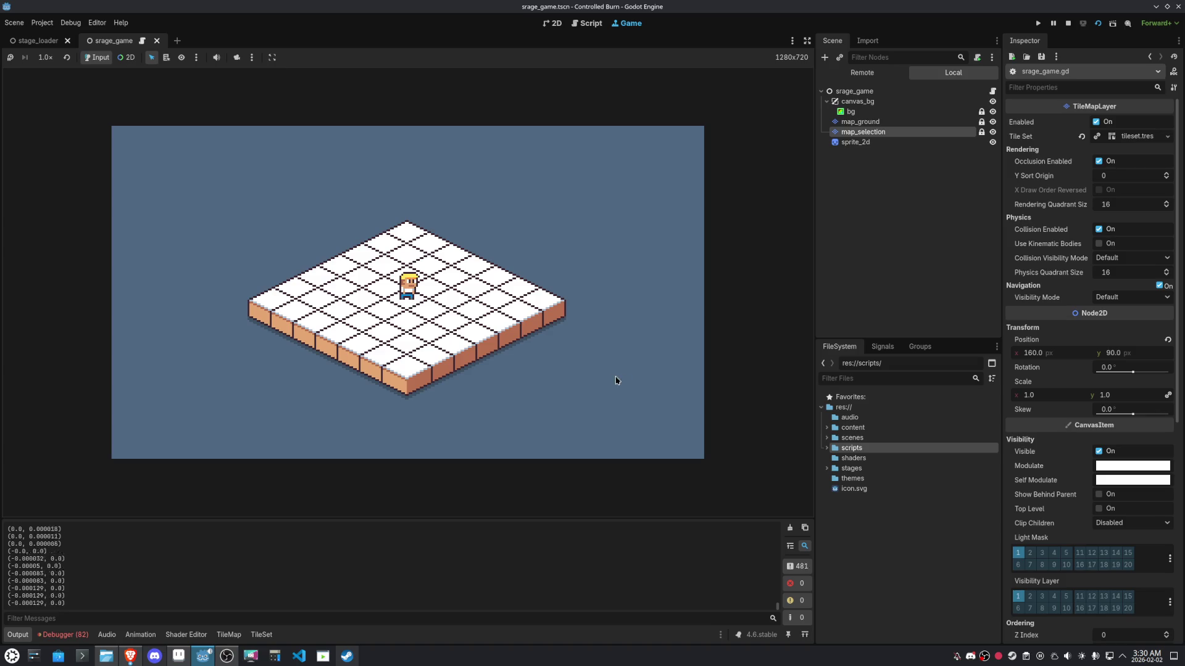
Step: Stop the game and read the relative property in the InputEventMouseMotion help
{"action": "left_click", "coordinate": [1068, 23]}
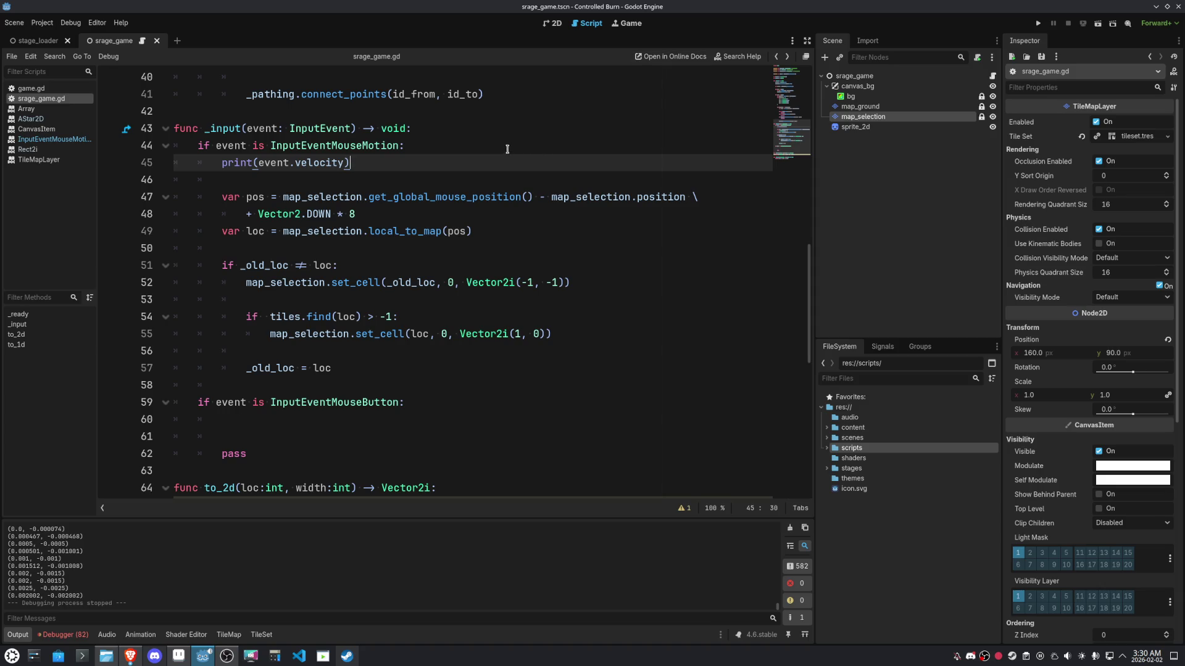
{"action": "left_click", "coordinate": [390, 147], "text": "ctrl"}
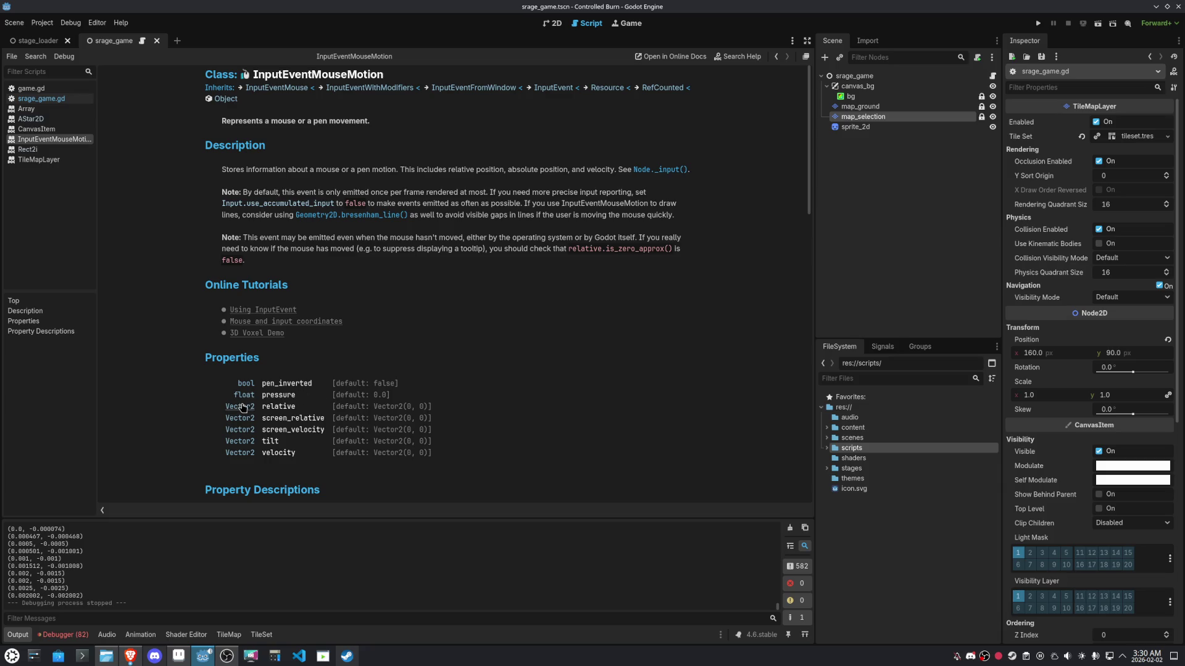
{"action": "left_click", "coordinate": [278, 406]}
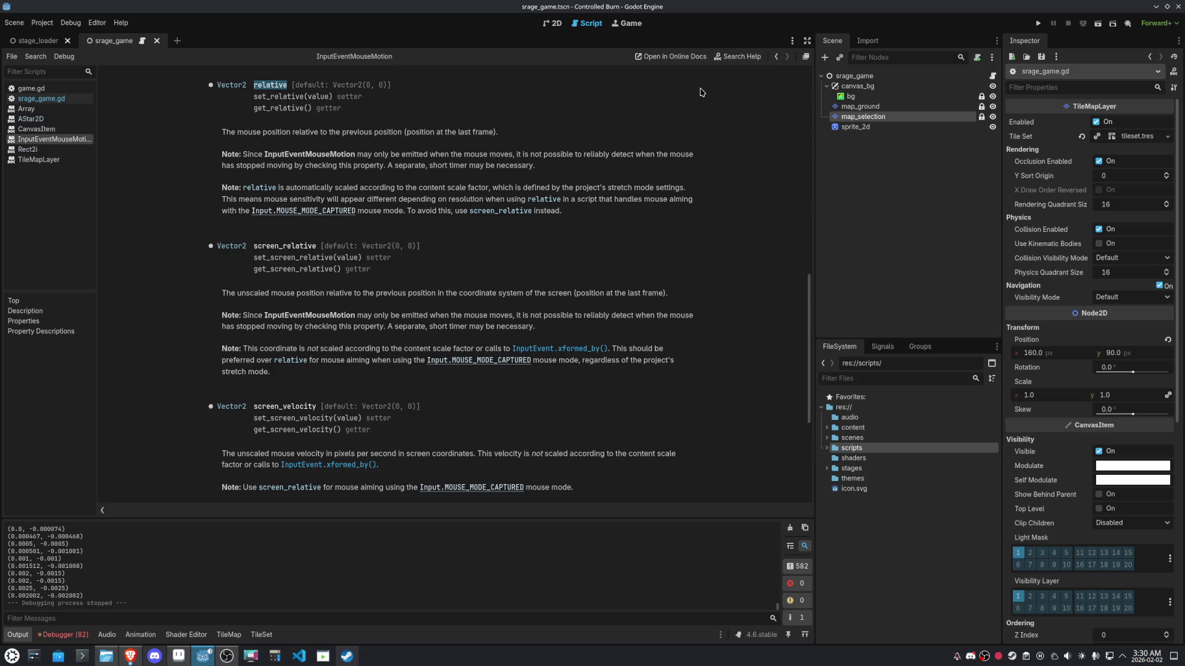
Step: Change line 45 to print(event.relative), save the script, and rerun the scene
{"action": "left_click", "coordinate": [776, 56]}
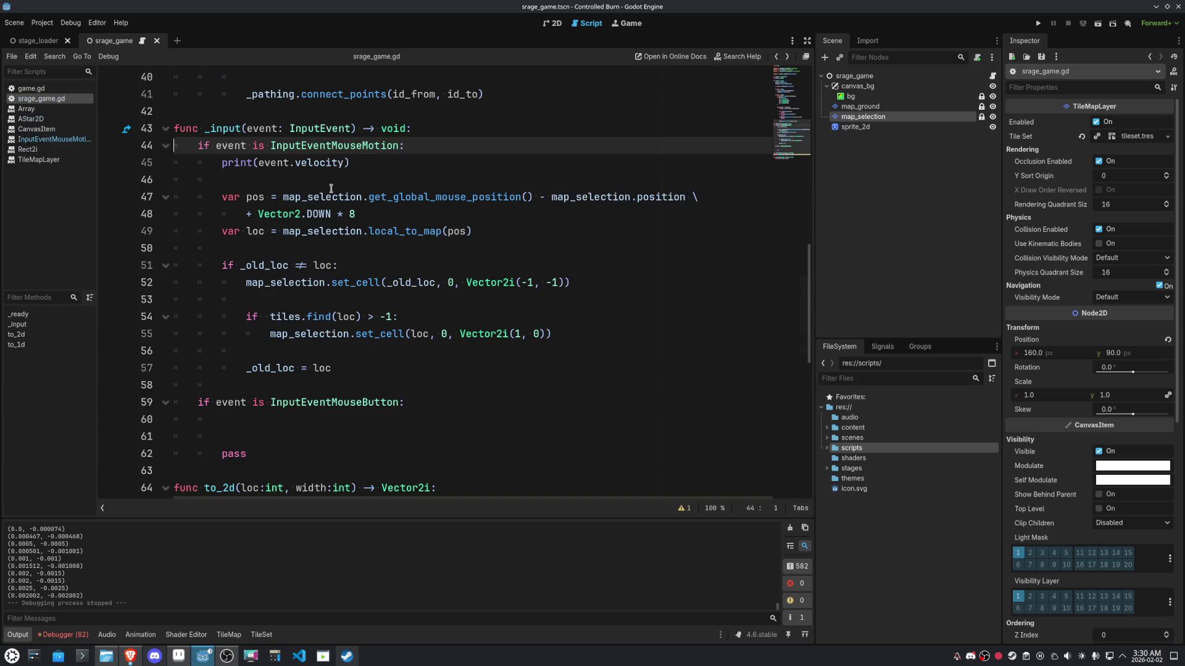
{"action": "left_click", "coordinate": [324, 163]}
{"action": "double_click", "coordinate": [324, 164]}
{"action": "type", "text": "relative"}
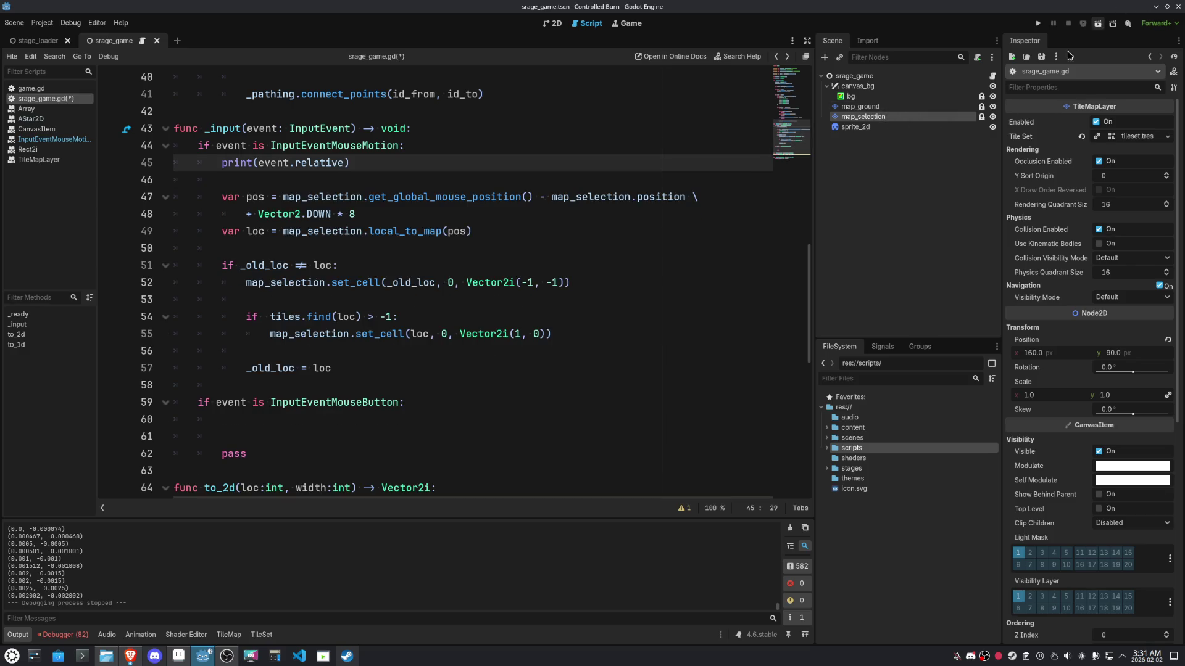
{"action": "key", "text": "ctrl+s"}
{"action": "left_click", "coordinate": [1098, 24]}
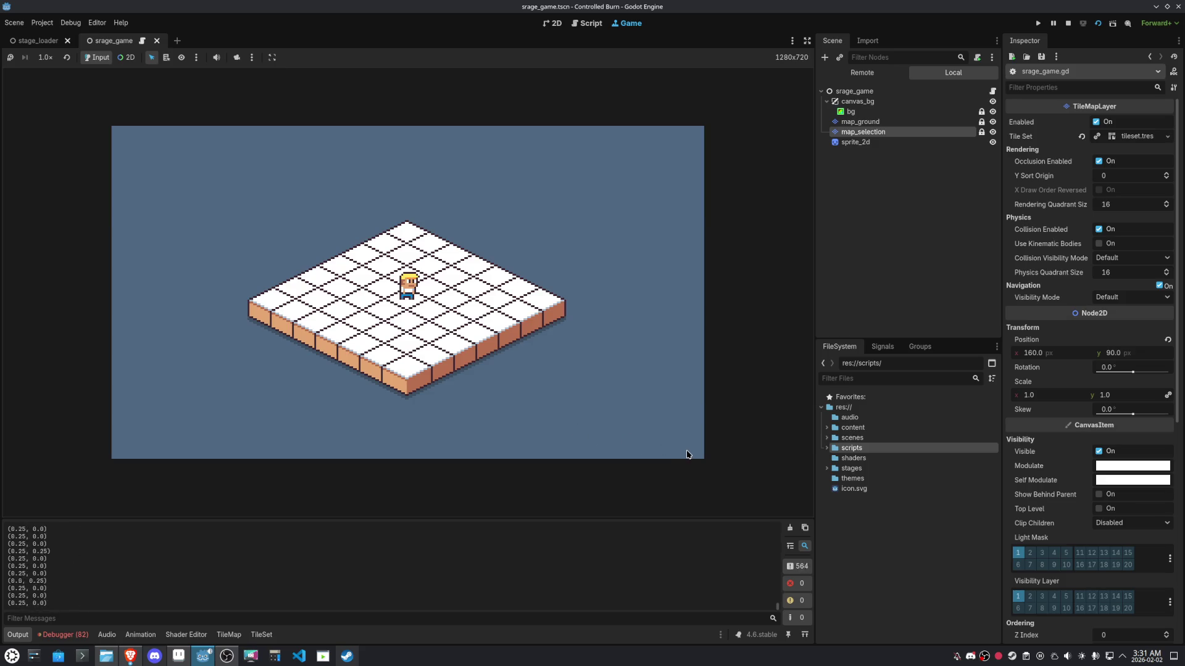
Step: Copy screen_relative from the docs and replace event.relative with it in line 45's print call
{"action": "left_click", "coordinate": [586, 23]}
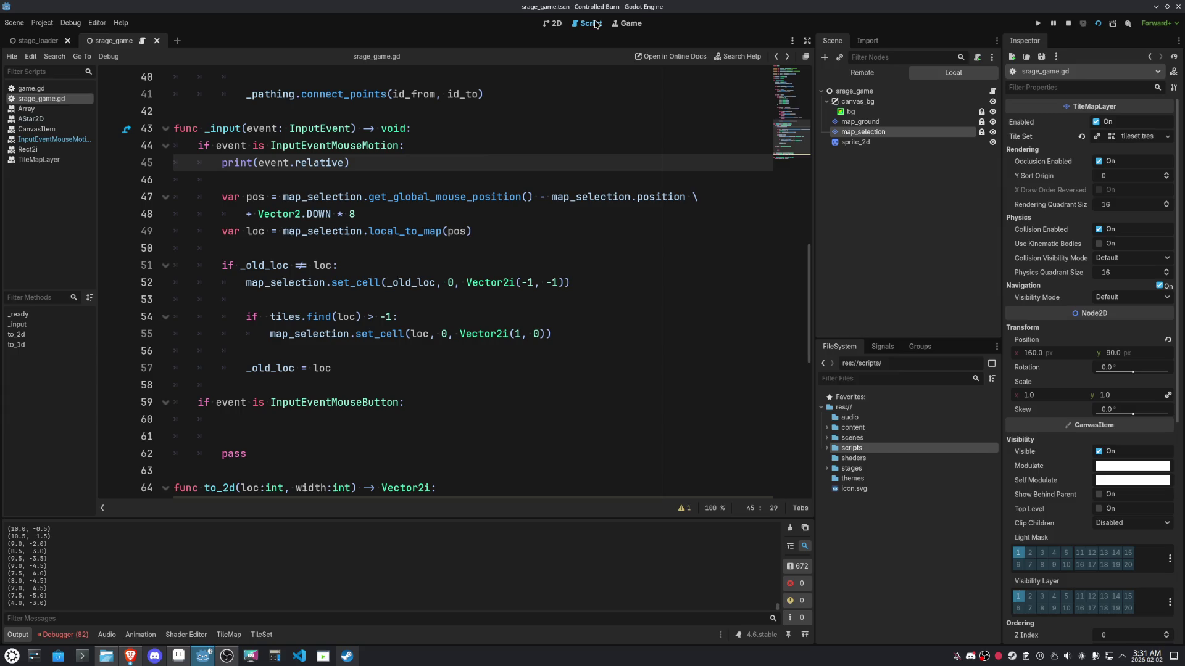
{"action": "left_click", "coordinate": [324, 162], "text": "ctrl"}
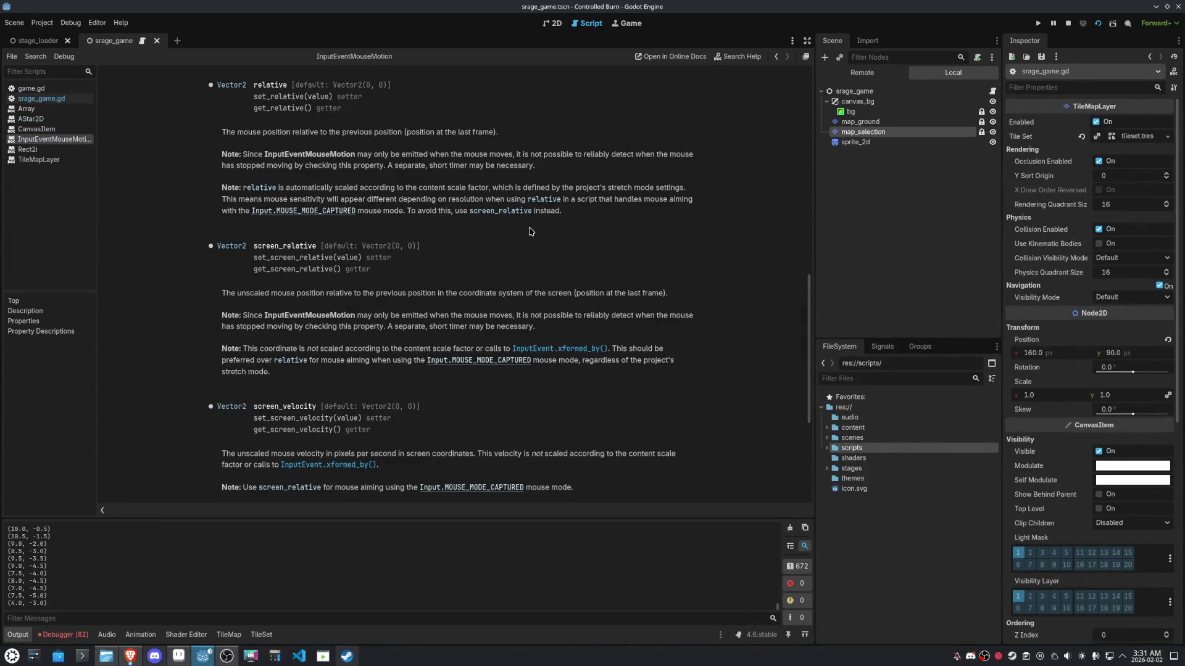
{"action": "double_click", "coordinate": [295, 247]}
{"action": "key", "text": "ctrl+c"}
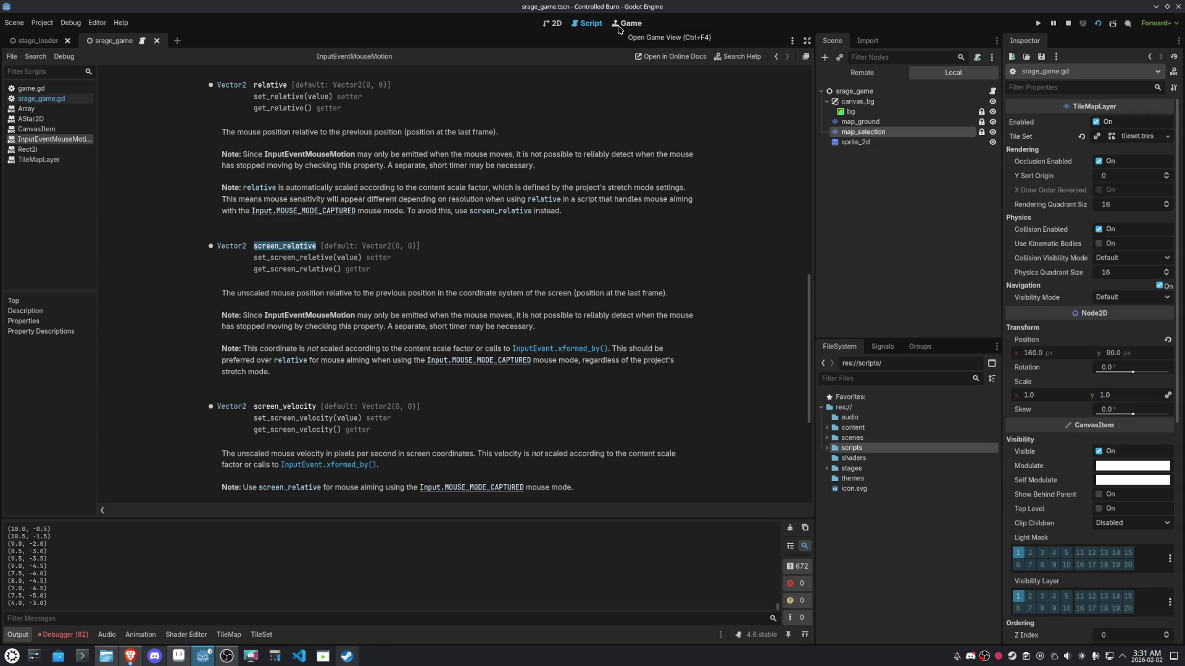
{"action": "left_click", "coordinate": [776, 56]}
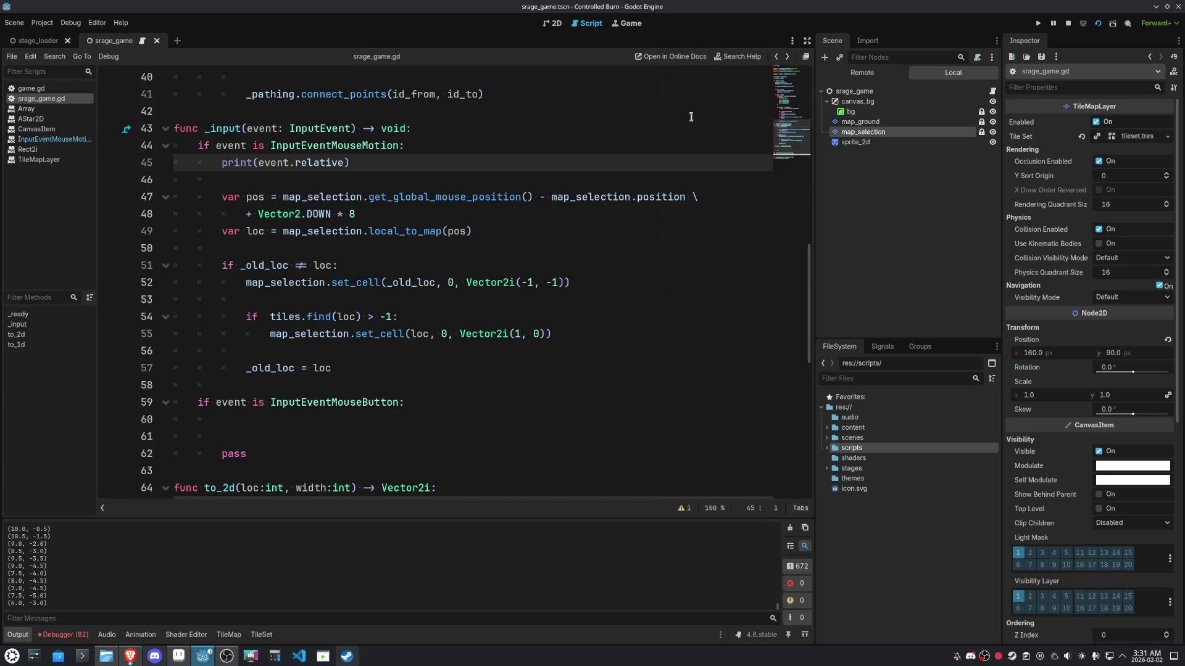
{"action": "double_click", "coordinate": [321, 162]}
{"action": "key", "text": "ctrl+v"}
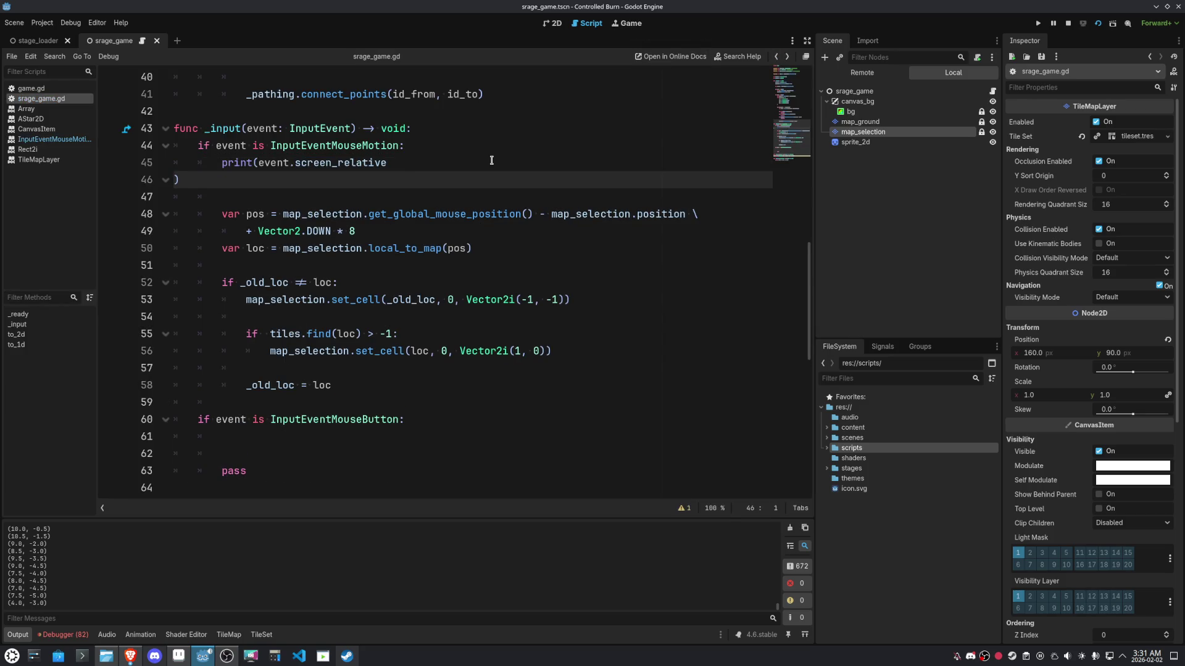
{"action": "key", "text": "BackSpace"}
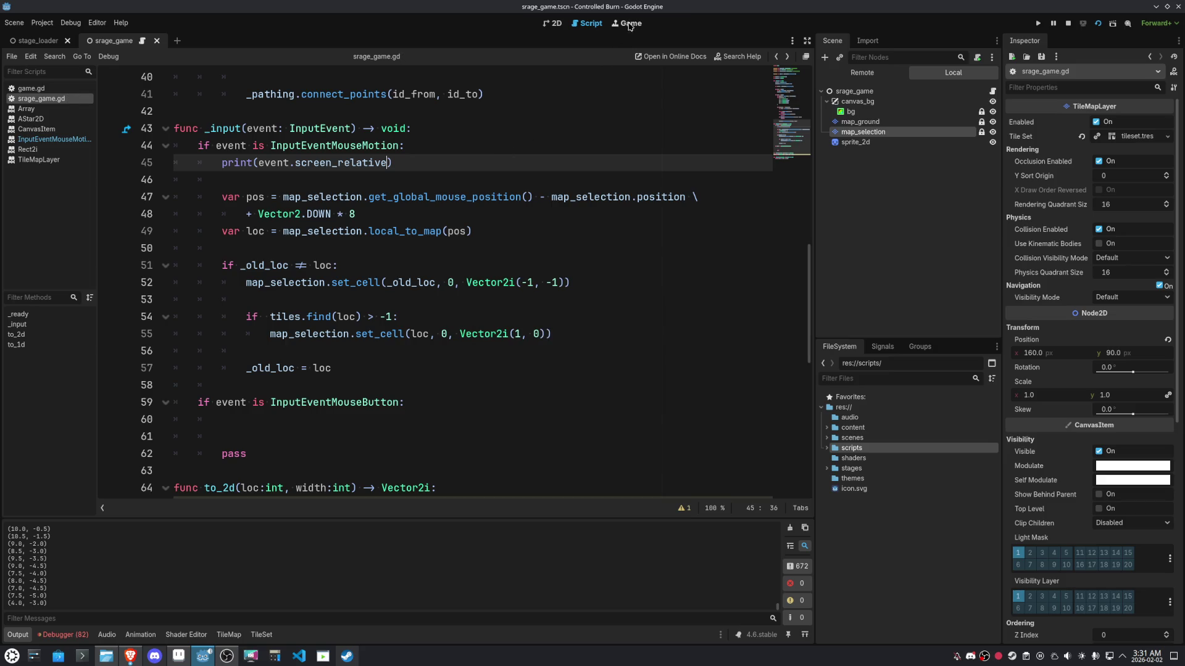
Step: Test the new screen_relative print in the running game, then return to line 45
{"action": "left_click", "coordinate": [629, 24]}
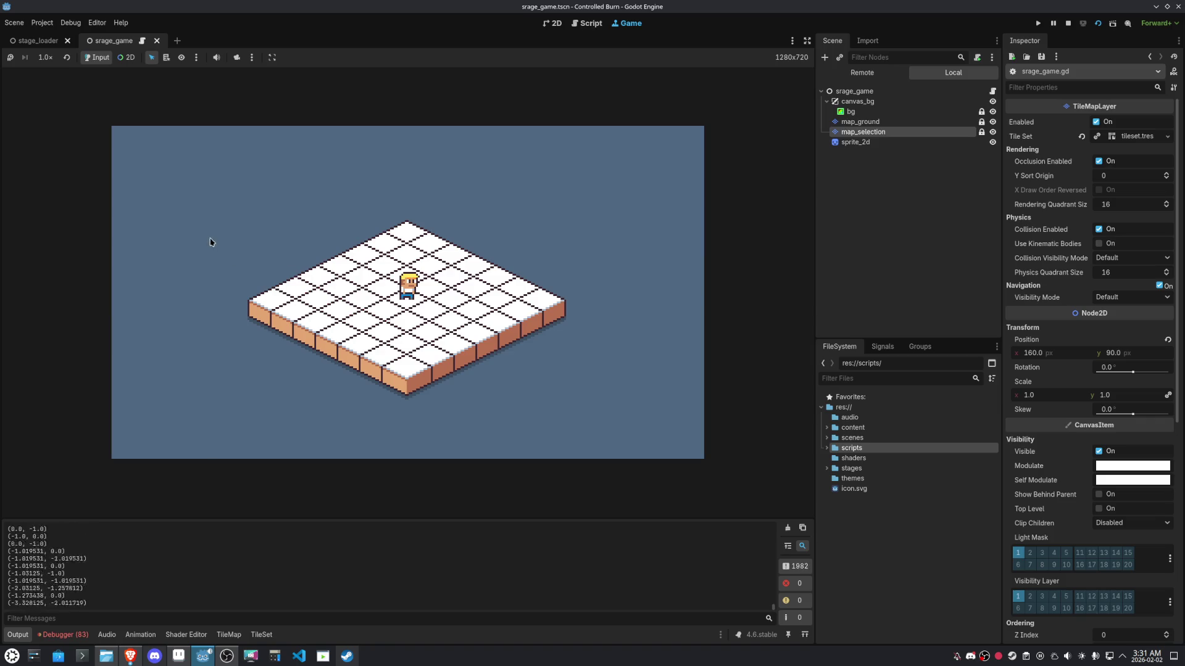
{"action": "left_click", "coordinate": [587, 23]}
{"action": "left_click", "coordinate": [450, 164]}
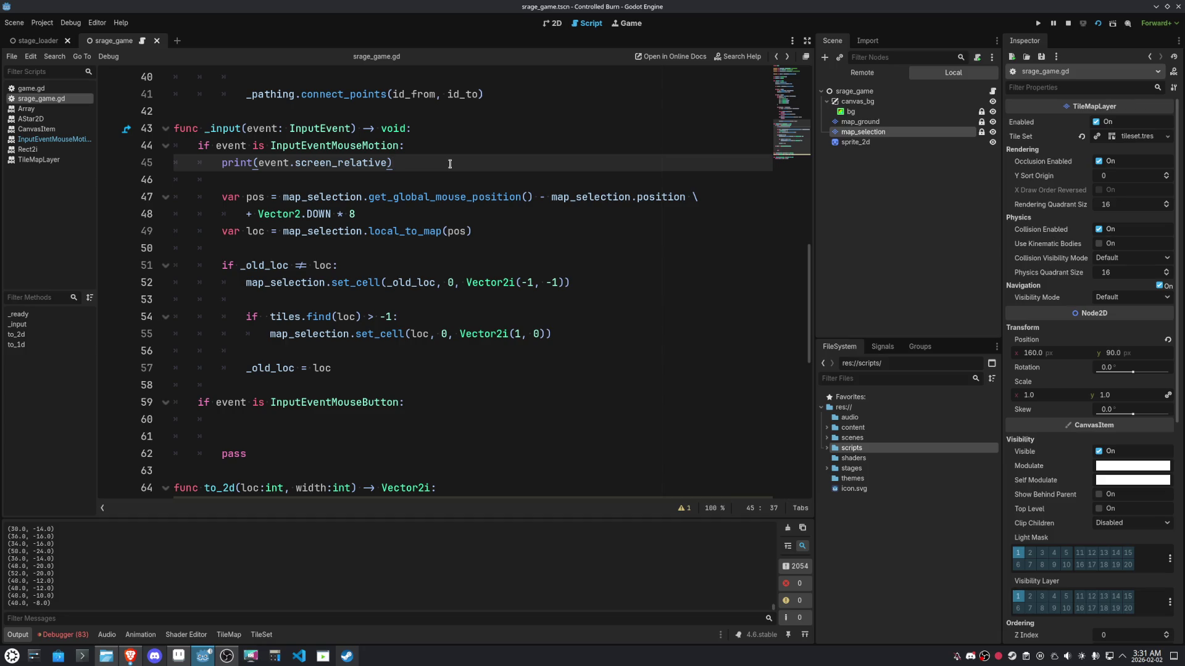
Step: Watch the printed screen_relative motion values in the game, then return to line 49 of the script
{"action": "left_click", "coordinate": [627, 24]}
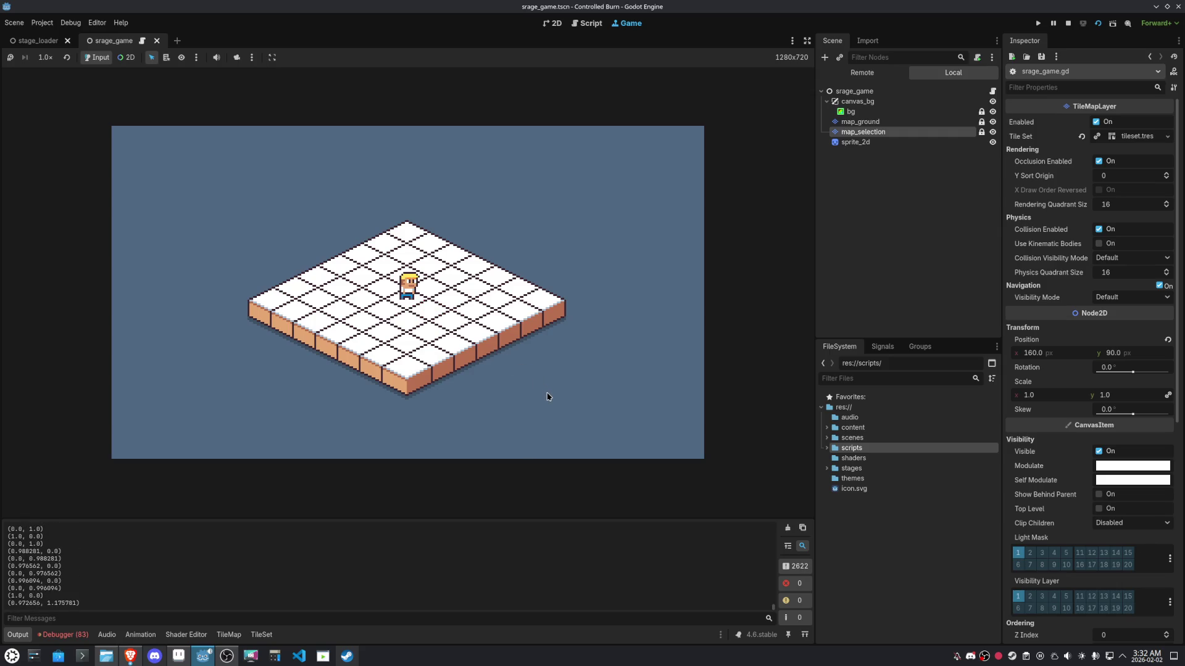
{"action": "left_click", "coordinate": [586, 24]}
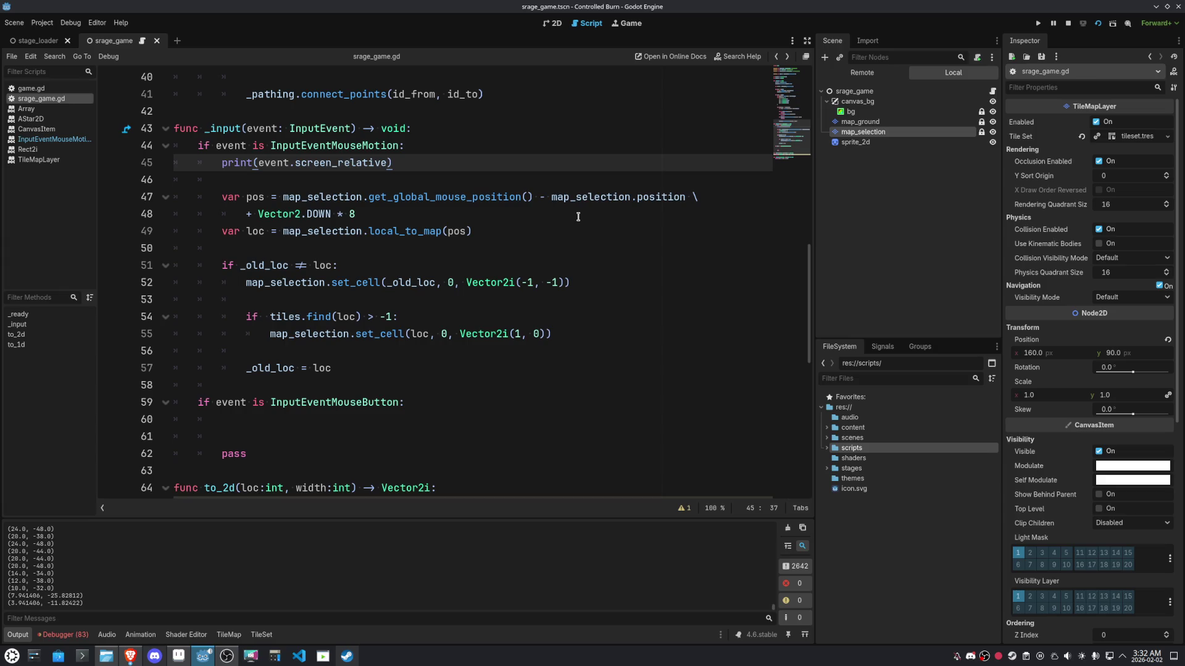
{"action": "right_click", "coordinate": [487, 235]}
{"action": "key", "text": "Escape"}
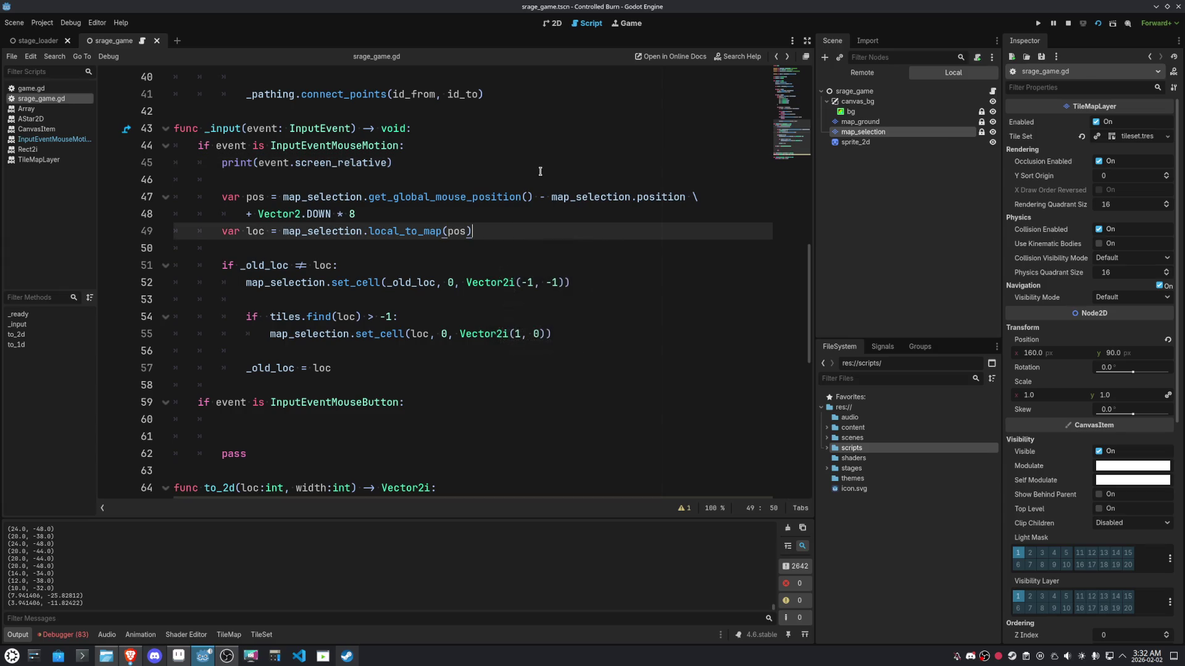
Step: Read through the InputEventMouseMotion reference page, then go back to srage_game.gd
{"action": "left_click", "coordinate": [364, 163], "text": "ctrl"}
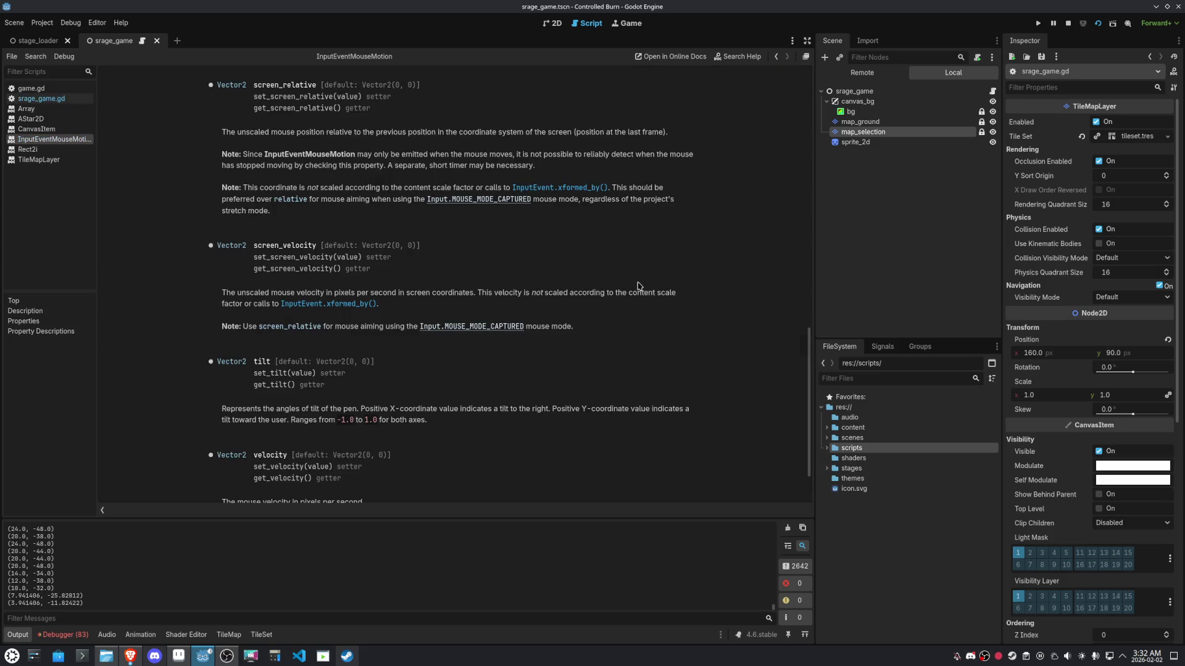
{"action": "scroll", "coordinate": [664, 327], "scroll_direction": "down", "scroll_amount": 2}
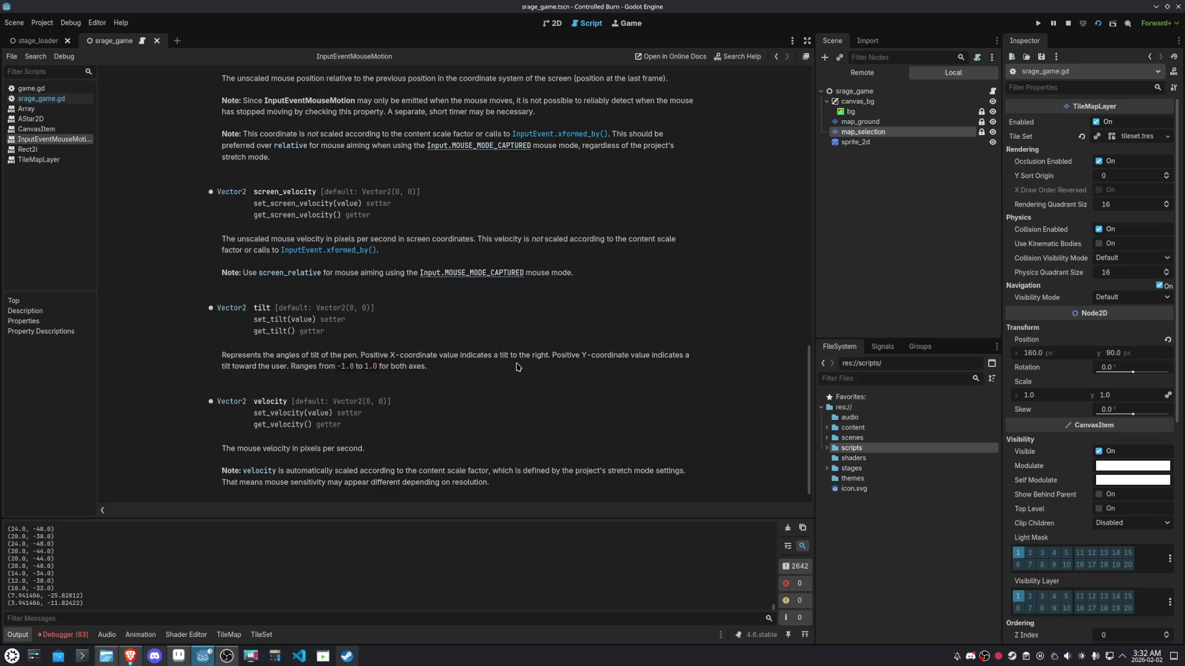
{"action": "scroll", "coordinate": [517, 367], "scroll_direction": "down", "scroll_amount": 1}
{"action": "scroll", "coordinate": [517, 366], "scroll_direction": "up", "scroll_amount": 20}
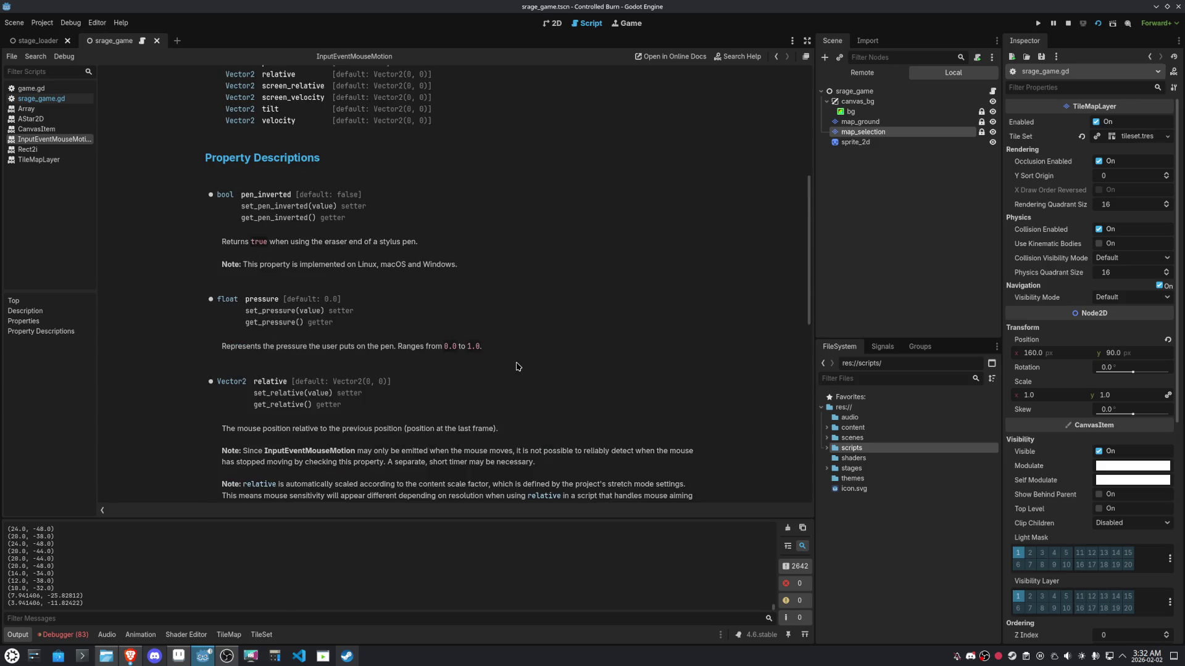
{"action": "scroll", "coordinate": [517, 366], "scroll_direction": "up", "scroll_amount": 10}
{"action": "scroll", "coordinate": [517, 366], "scroll_direction": "up", "scroll_amount": 1}
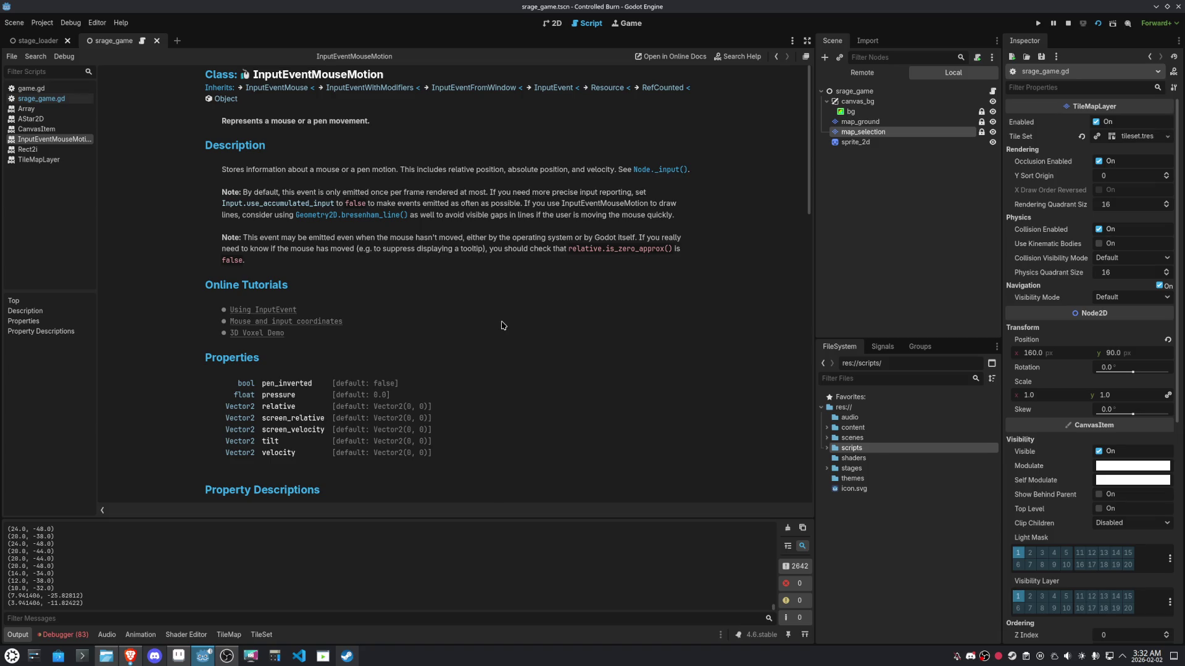
{"action": "scroll", "coordinate": [502, 326], "scroll_direction": "down", "scroll_amount": 2}
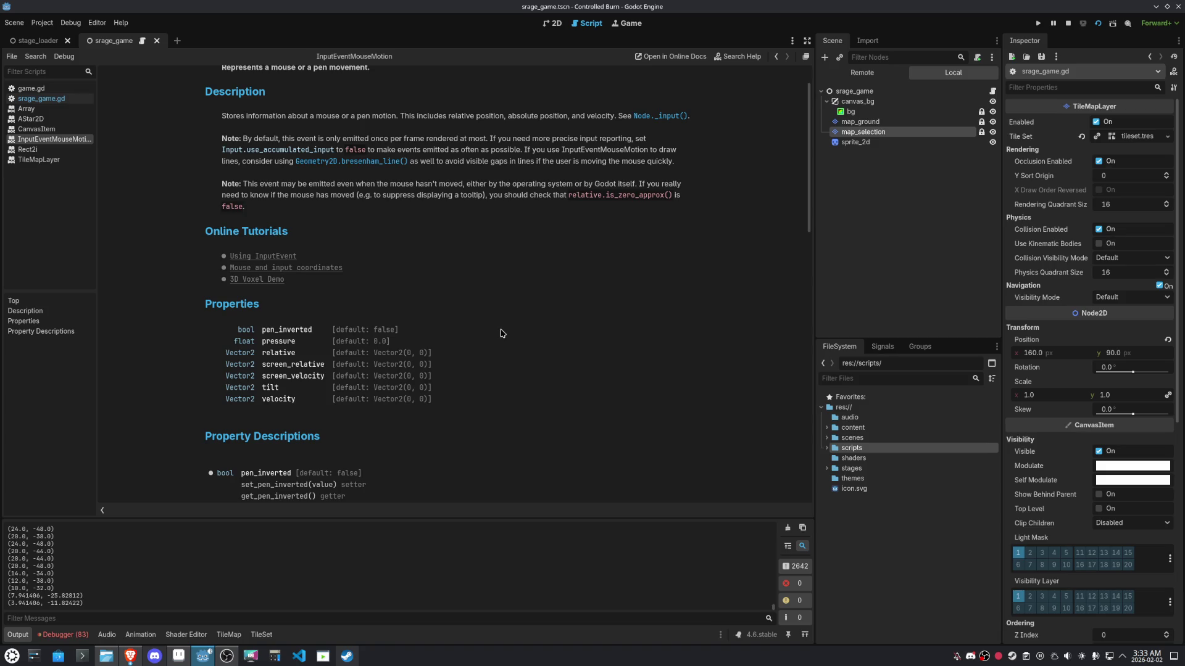
{"action": "scroll", "coordinate": [502, 333], "scroll_direction": "down", "scroll_amount": 4}
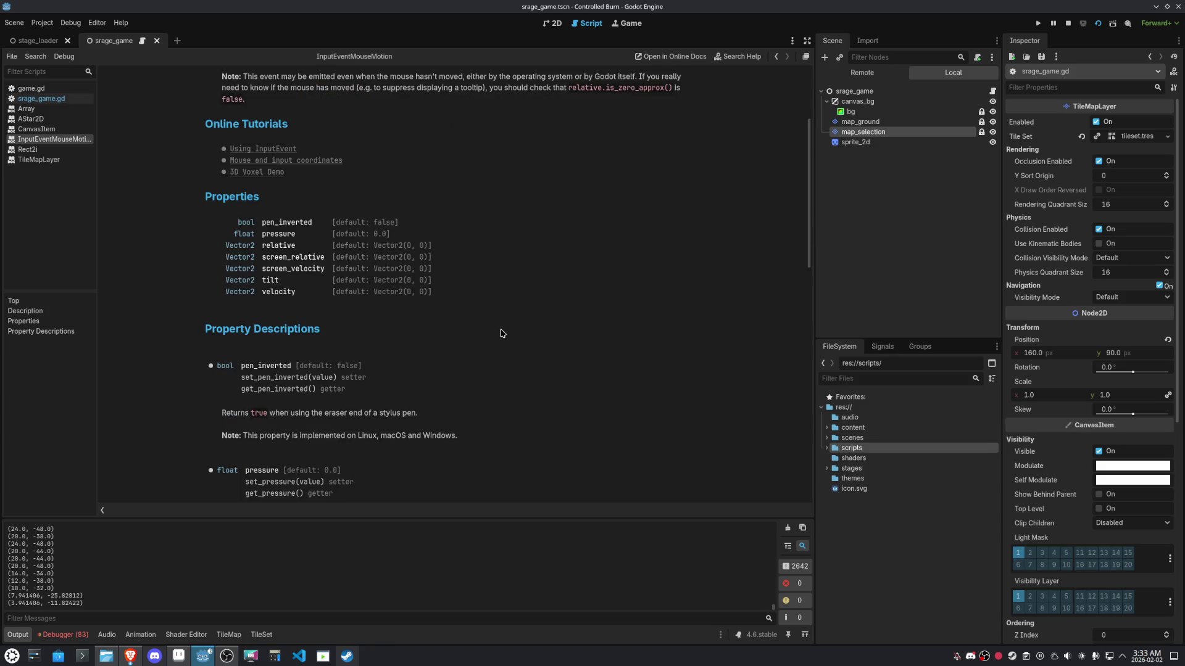
{"action": "left_click", "coordinate": [775, 56]}
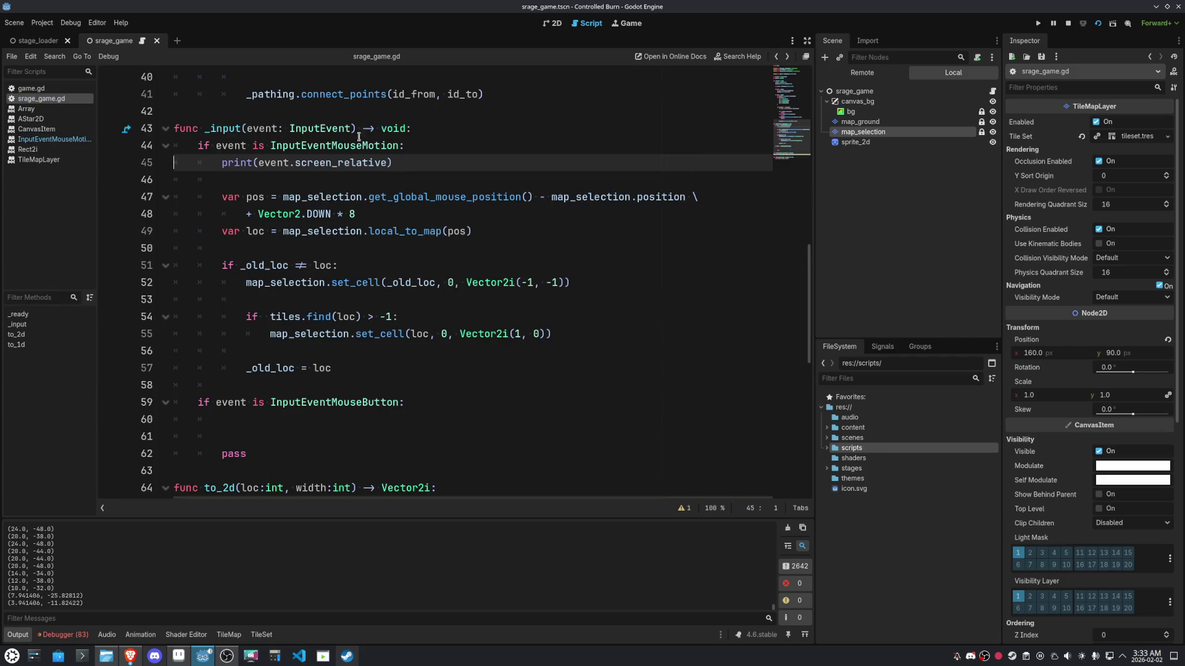
Step: Delete the screen_relative print and its blank line, then open the InputEventMouseButton reference
{"action": "key", "text": "ctrl+shift+k"}
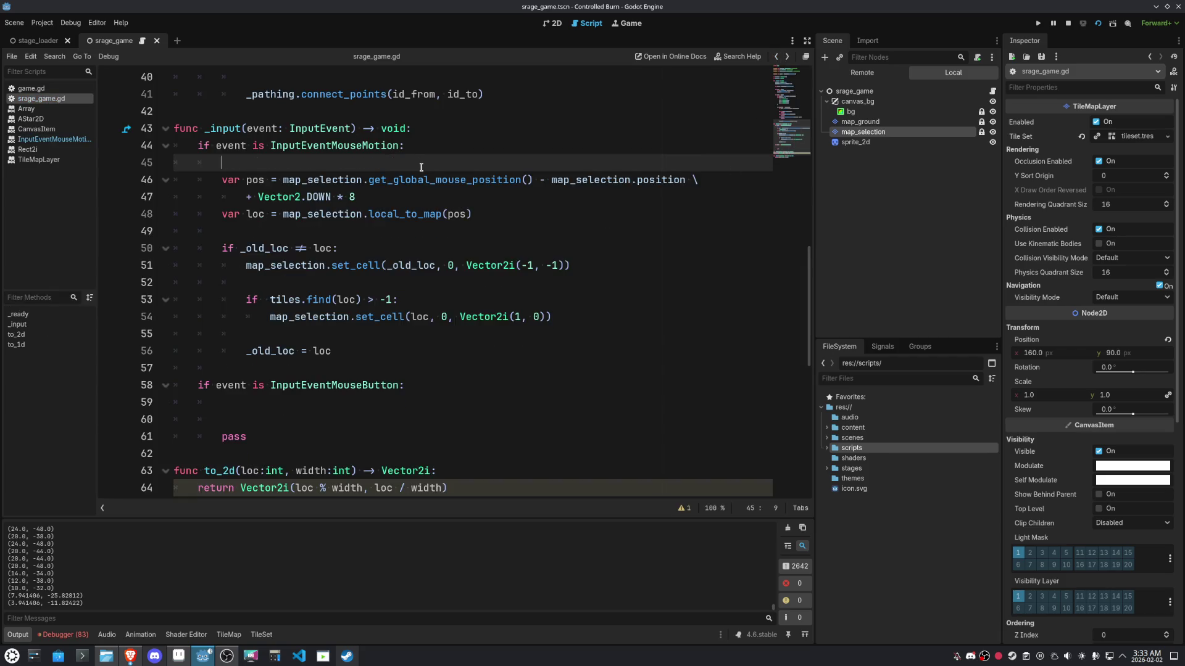
{"action": "key", "text": "ctrl+shift+k"}
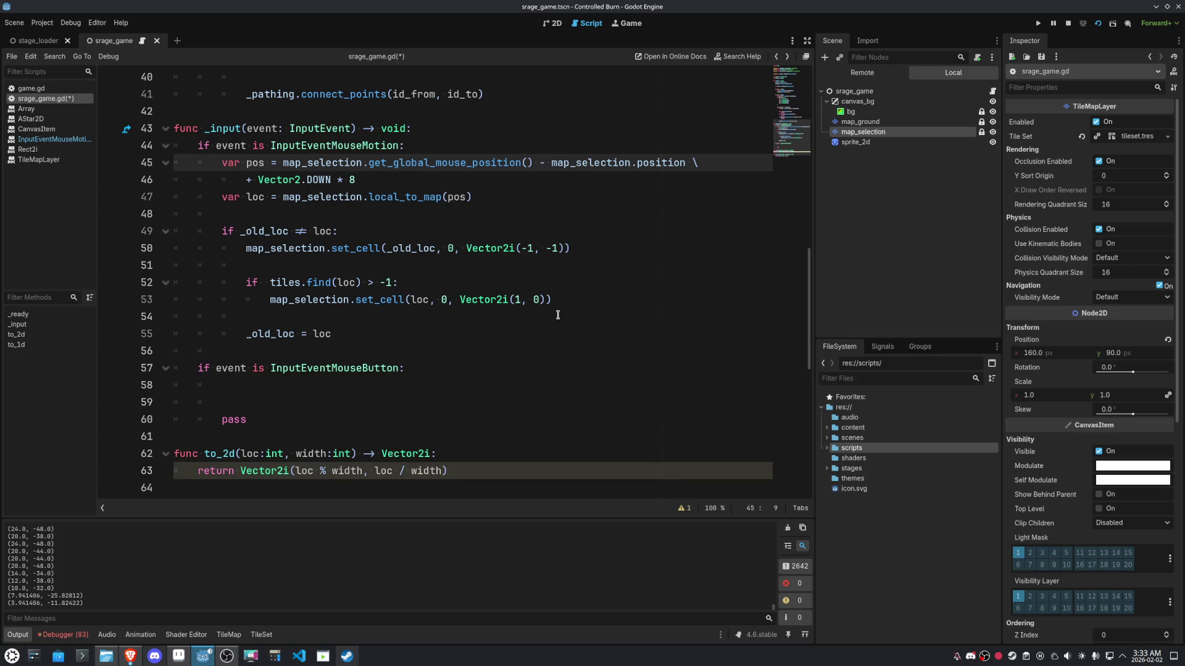
{"action": "left_click", "coordinate": [396, 328]}
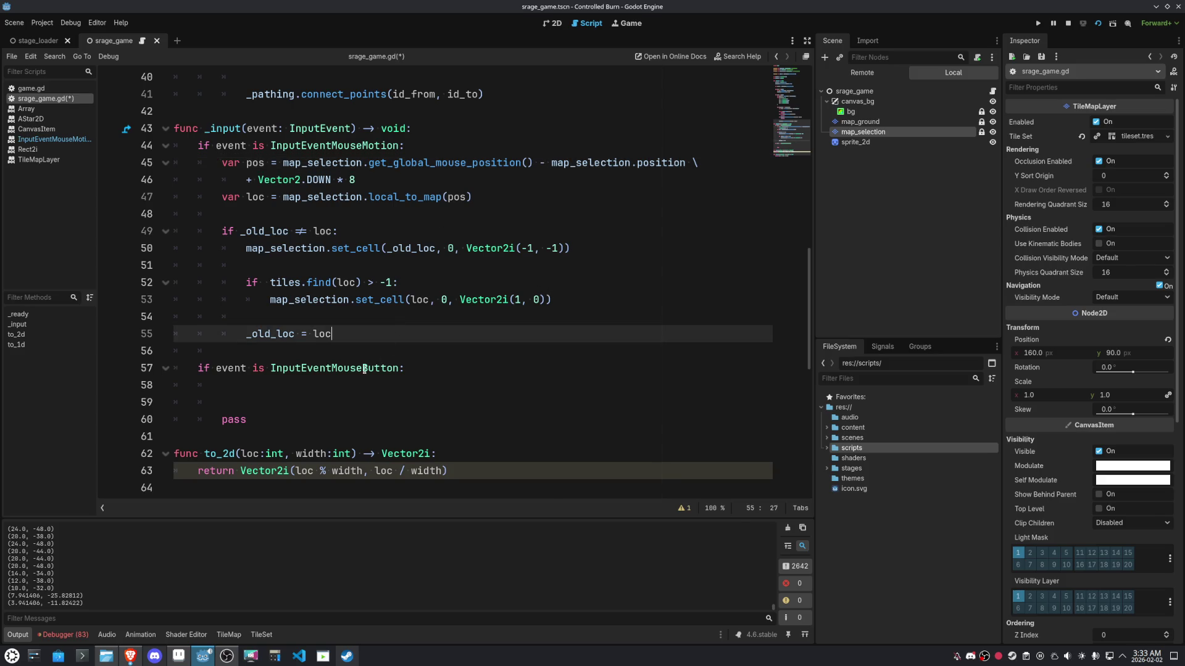
{"action": "left_click", "coordinate": [327, 385]}
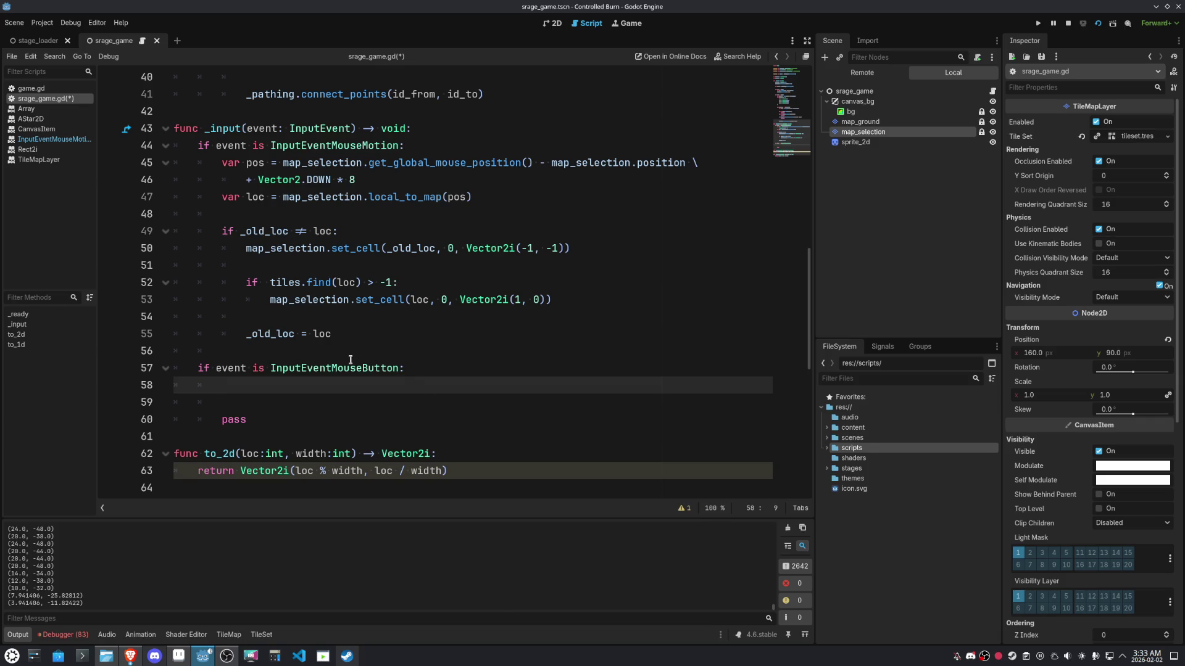
{"action": "left_click", "coordinate": [404, 364], "text": "ctrl"}
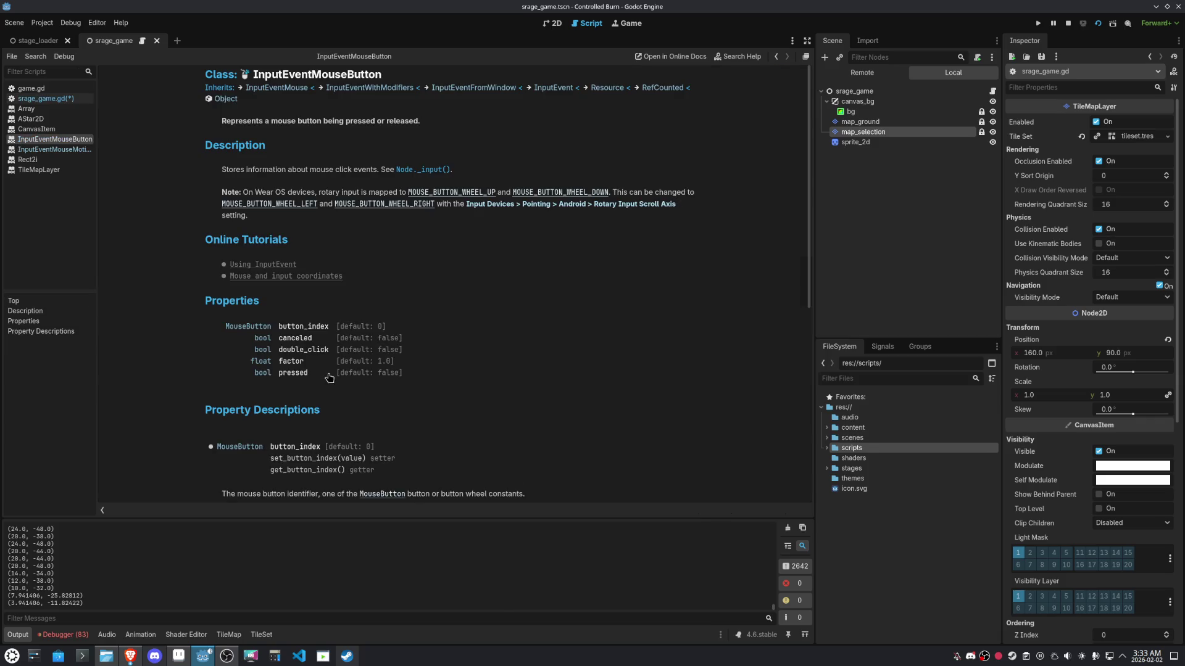
Step: Check the button_index docs, then add 'and button_index == MOUSE_BUTTON_LEFT' to line 57's condition
{"action": "left_click", "coordinate": [315, 327]}
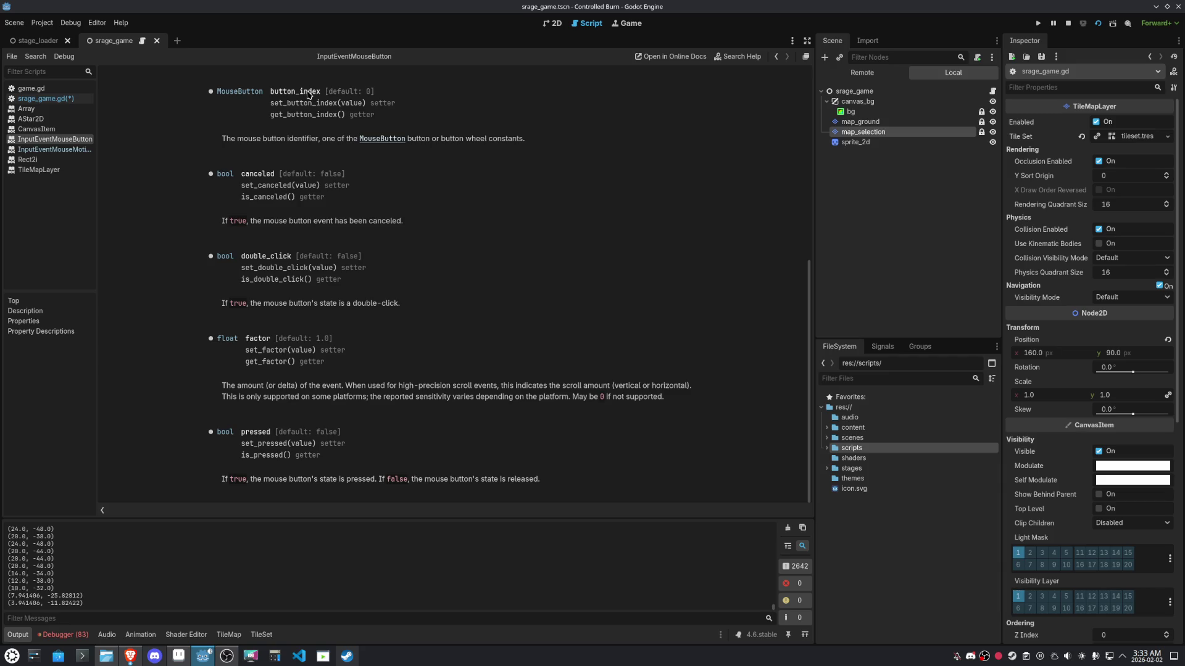
{"action": "left_click", "coordinate": [776, 56]}
{"action": "left_click", "coordinate": [402, 368]}
{"action": "type", "text": "and "}
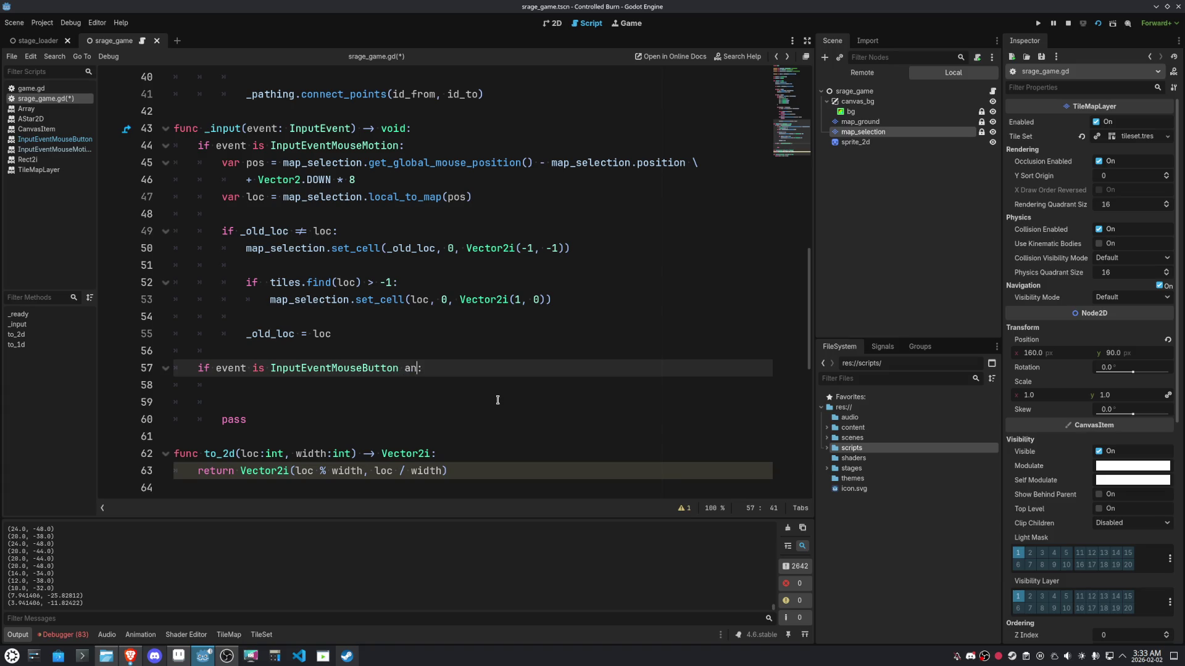
{"action": "type", "text": "button_index == "}
{"action": "type", "text": "BUTTON"}
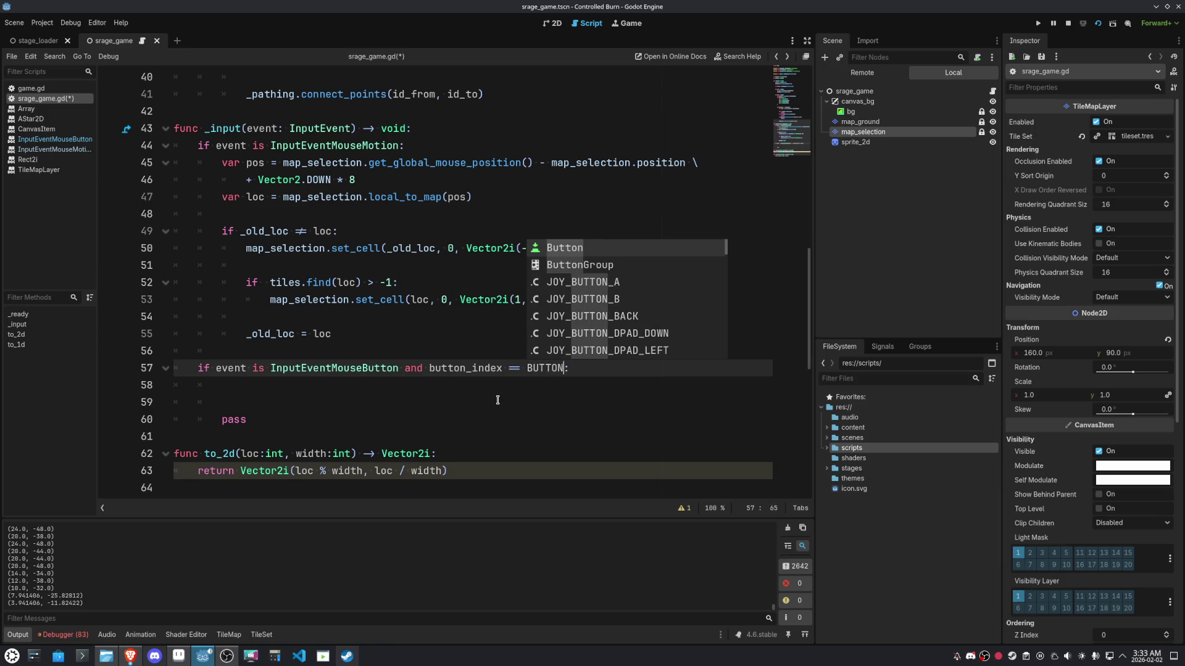
{"action": "key", "text": "BackSpace"}
{"action": "key", "text": "BackSpace"}
{"action": "key", "text": "BackSpace"}
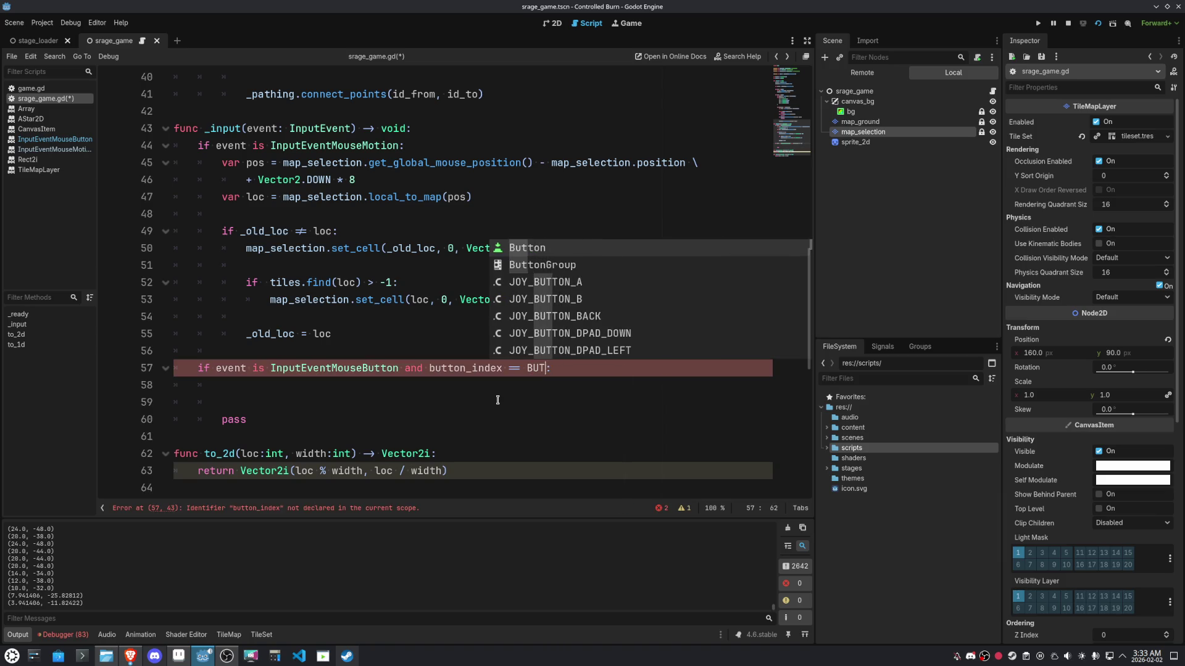
{"action": "type", "text": "MOuSE_B"}
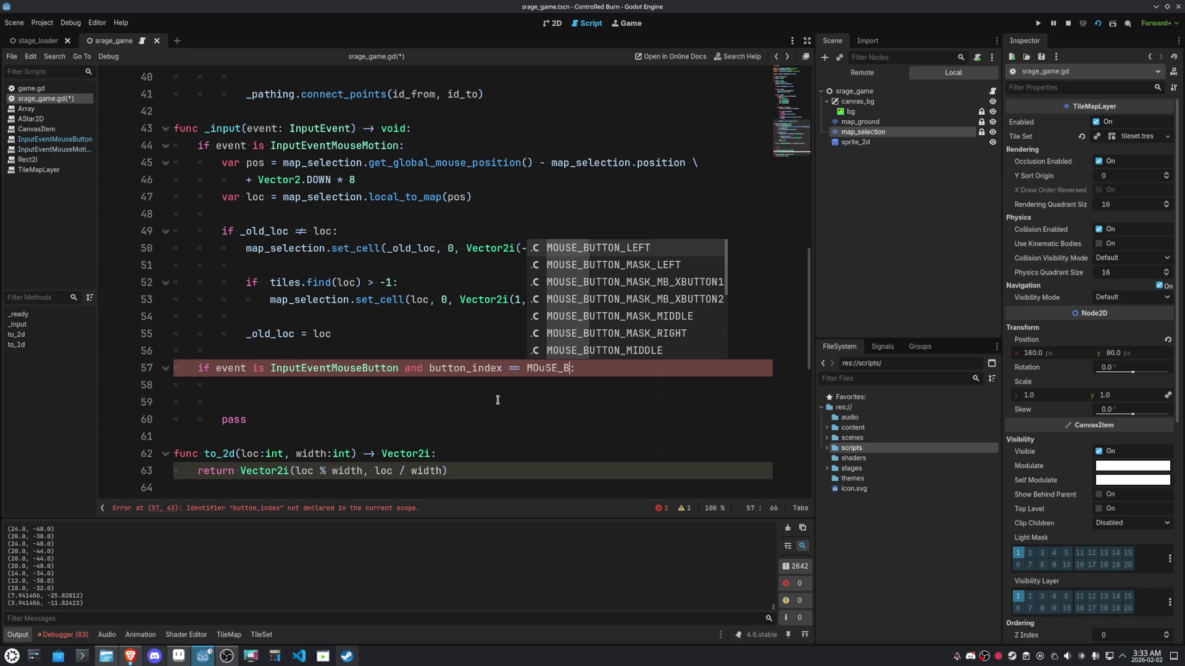
{"action": "key", "text": "Return"}
Step: Prefix button_index with 'event.' and keep the MOUSE_BUTTON_LEFT comparison on line 57
{"action": "left_click", "coordinate": [513, 433]}
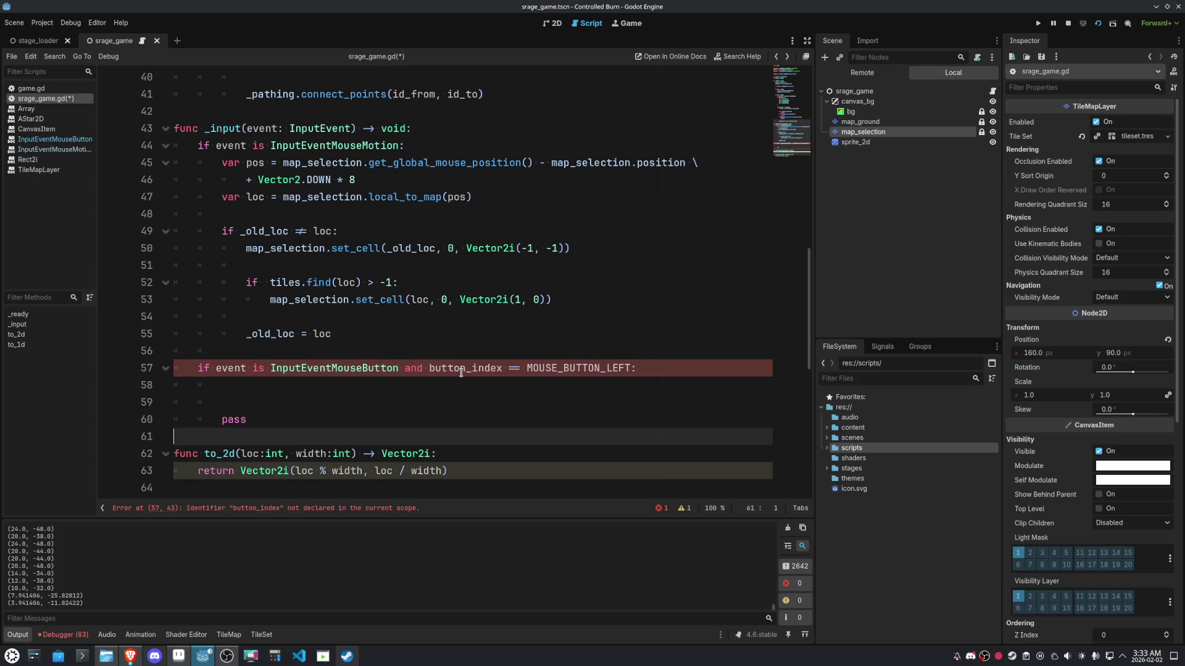
{"action": "left_click", "coordinate": [431, 369]}
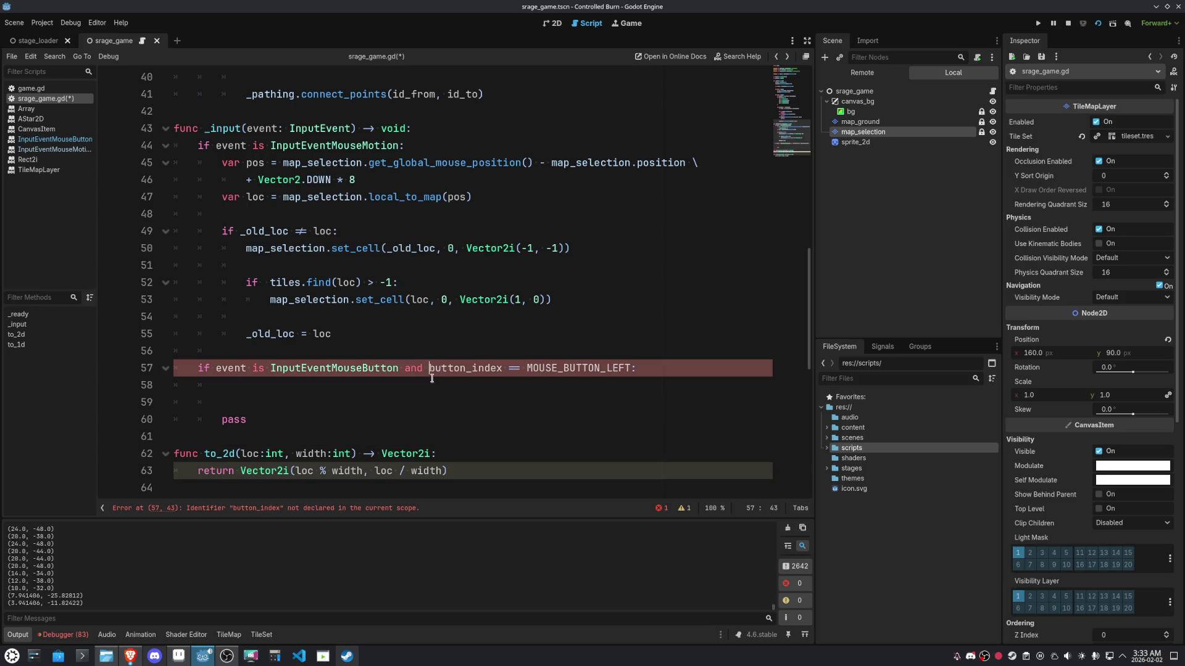
{"action": "type", "text": "event."}
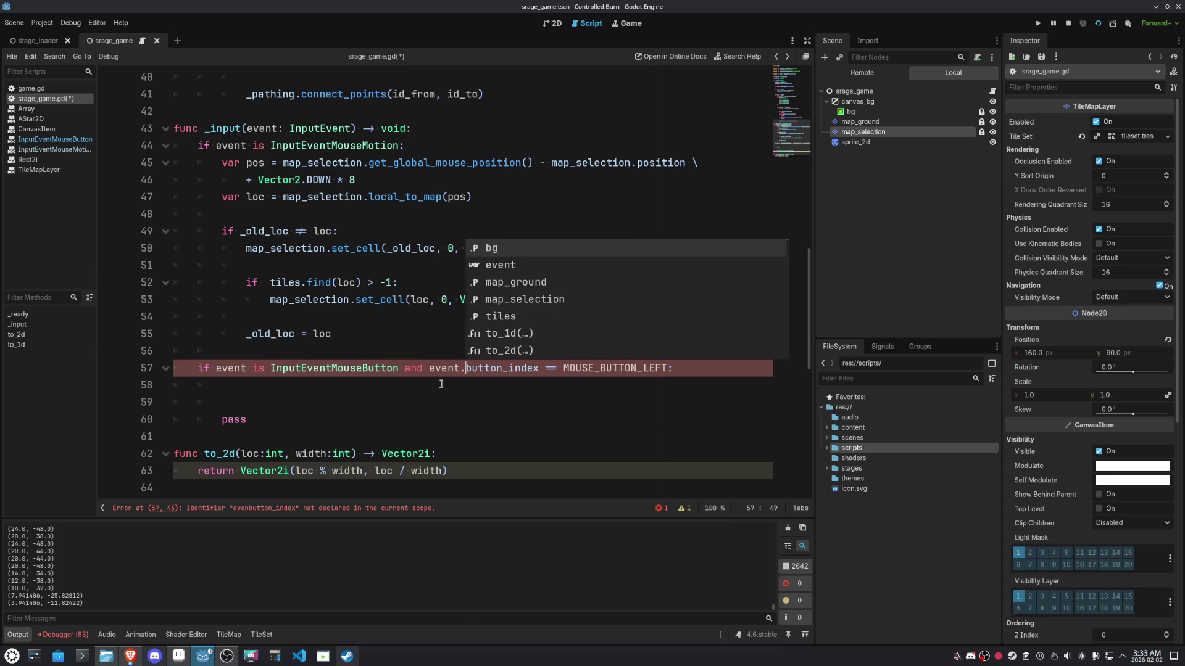
{"action": "left_click", "coordinate": [520, 400]}
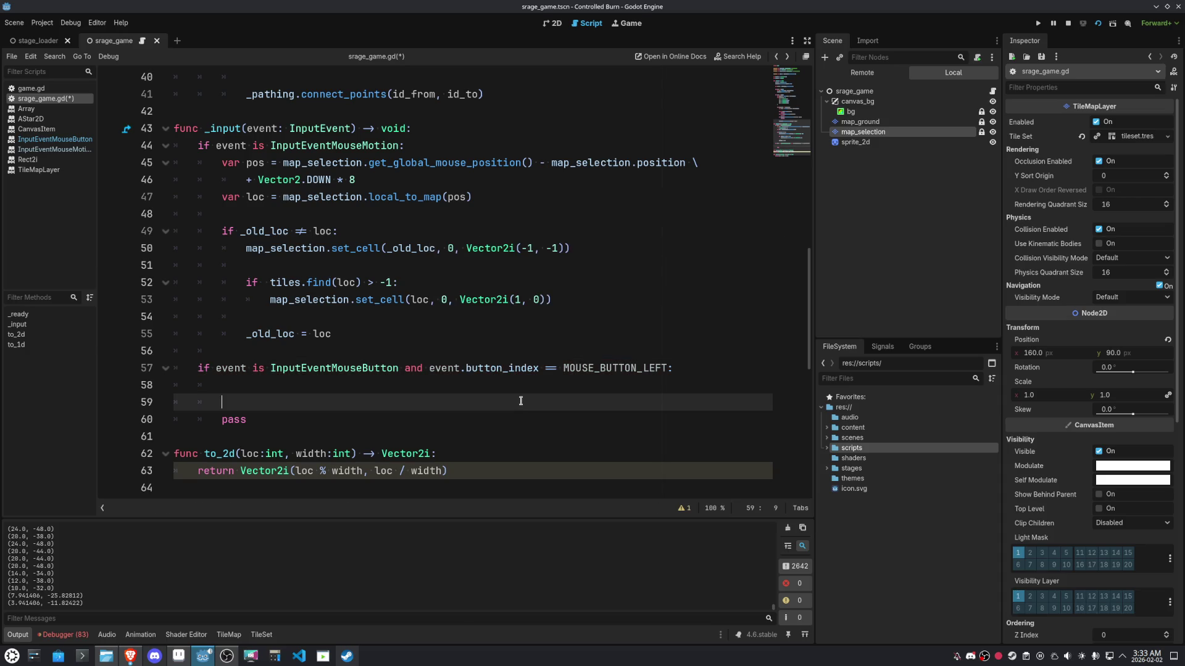
{"action": "mouse_move", "coordinate": [545, 368]}
{"action": "left_mouse_down"}
{"action": "mouse_move", "coordinate": [290, 386]}
{"action": "mouse_move", "coordinate": [667, 369]}
{"action": "left_mouse_up"}
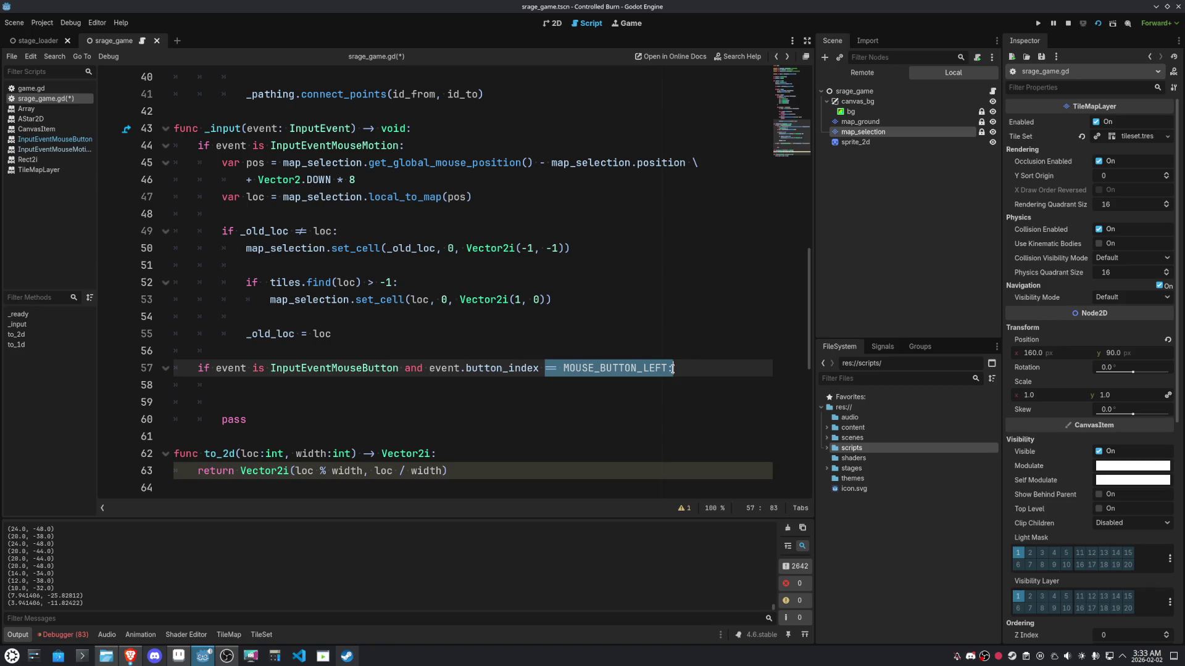
{"action": "key", "text": "BackSpace"}
{"action": "type", "text": "=="}
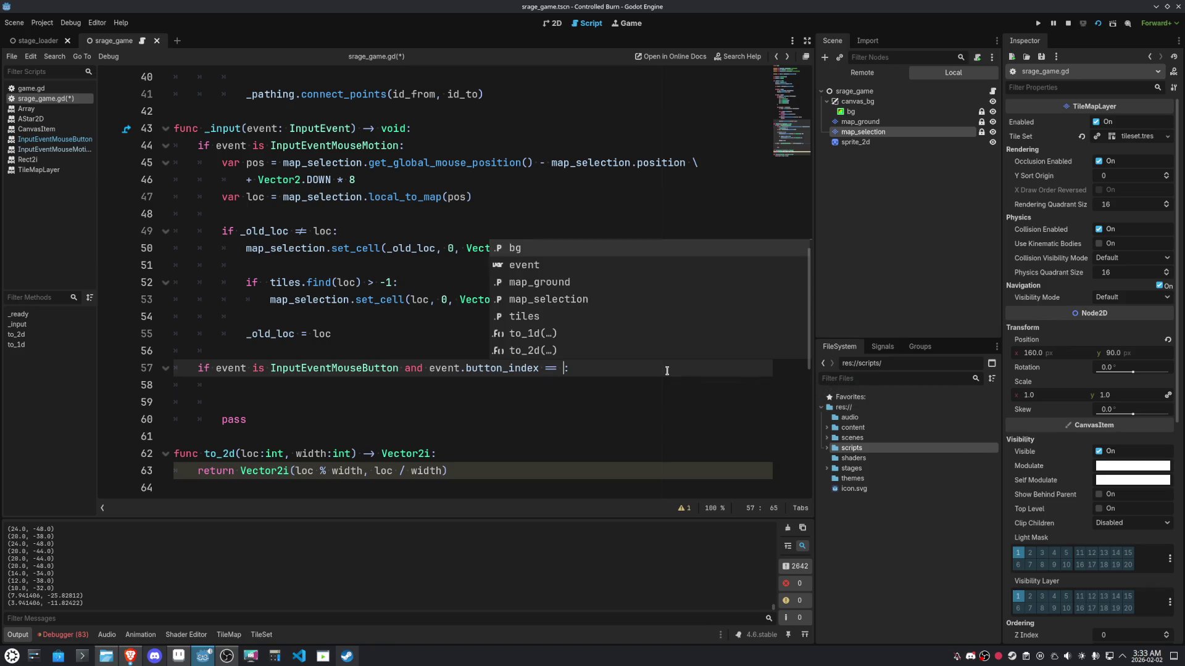
{"action": "key", "text": "ctrl+z"}
{"action": "key", "text": "ctrl+z"}
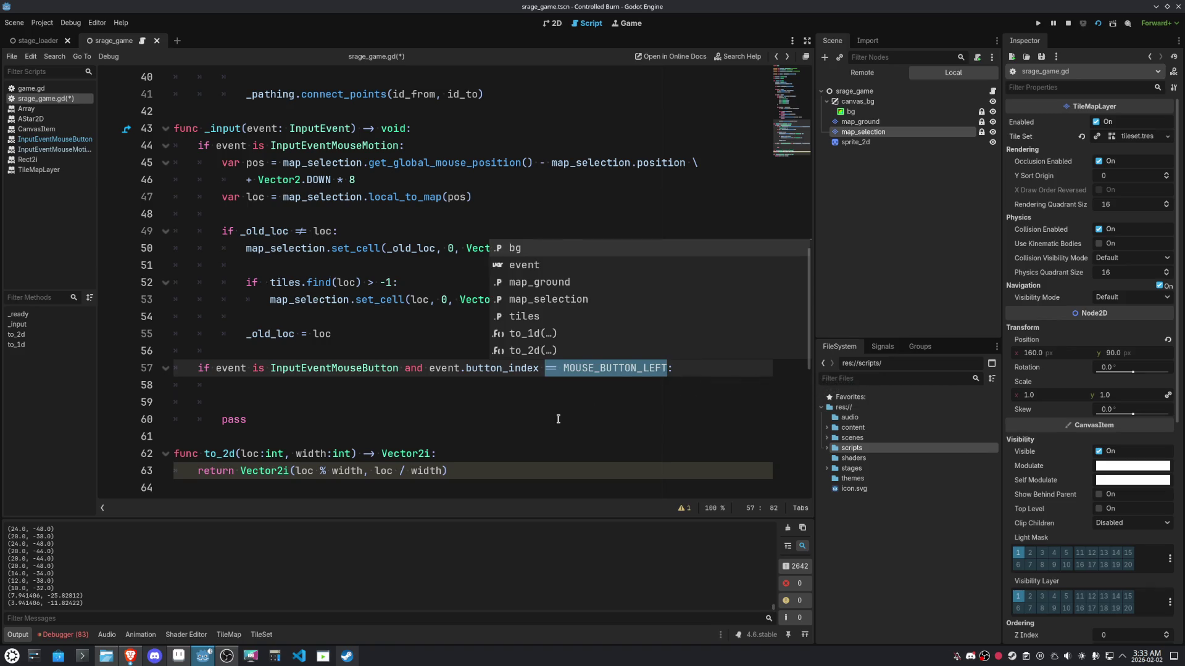
{"action": "left_click", "coordinate": [557, 419]}
{"action": "left_click", "coordinate": [496, 368]}
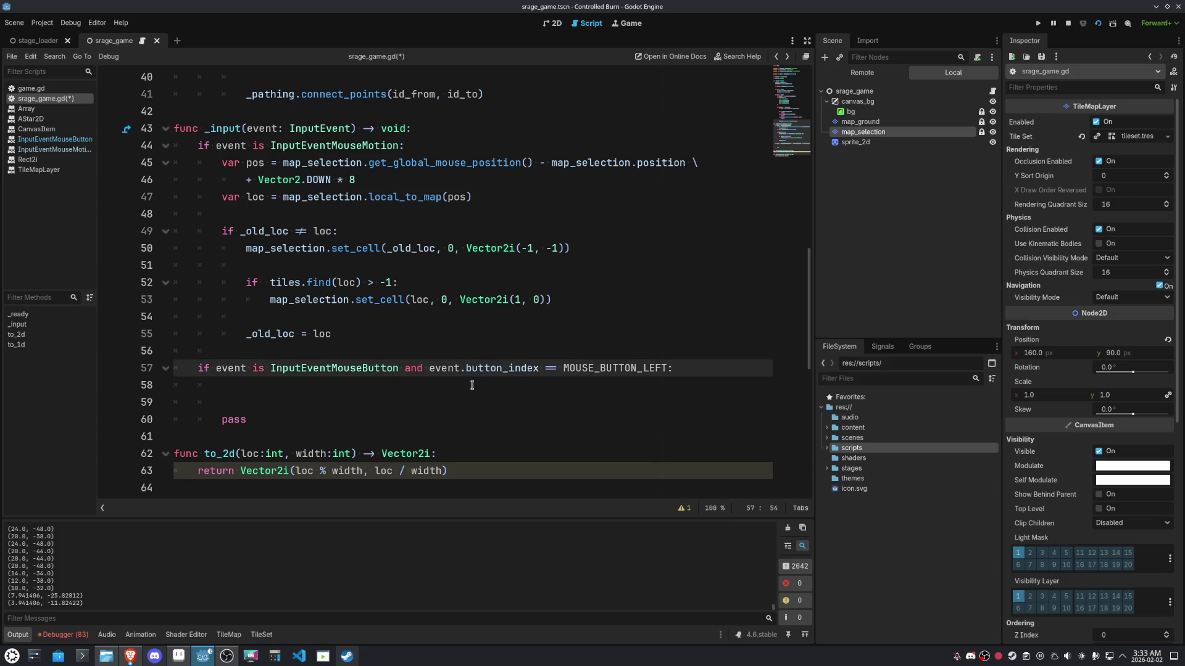
Step: Confirm MOUSE_BUTTON_LEFT in the MouseButton enum docs via InputEventMouseButton, then return to srage_game.gd
{"action": "left_click", "coordinate": [388, 370], "text": "ctrl"}
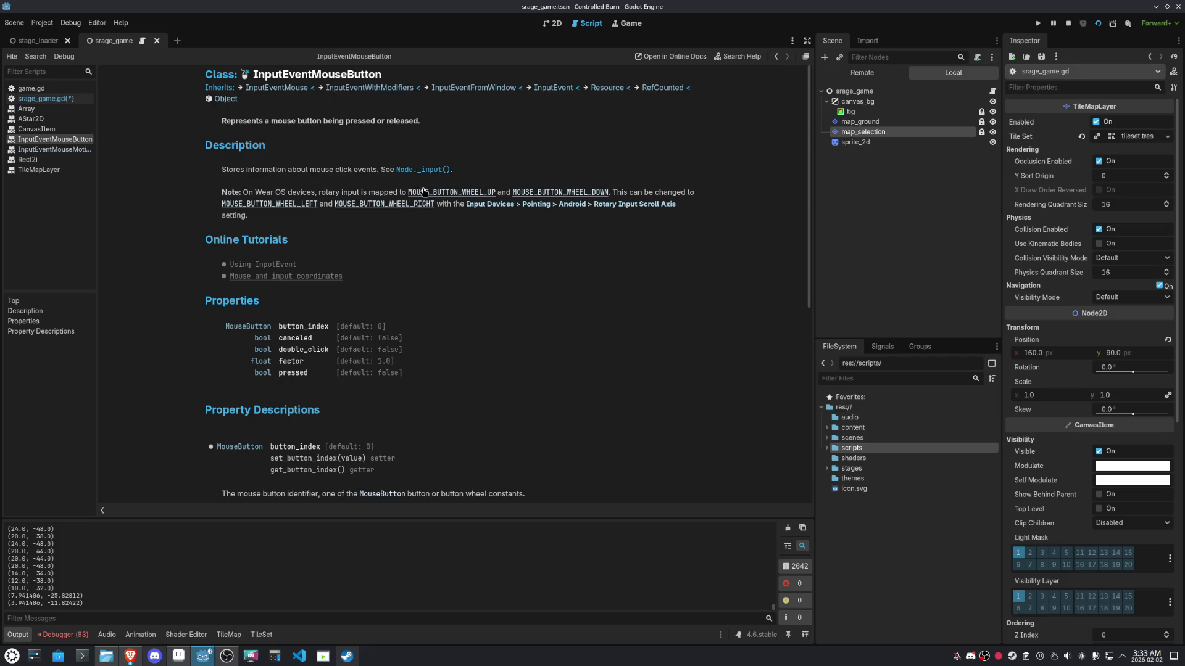
{"action": "scroll", "coordinate": [314, 331], "scroll_direction": "down", "scroll_amount": 5}
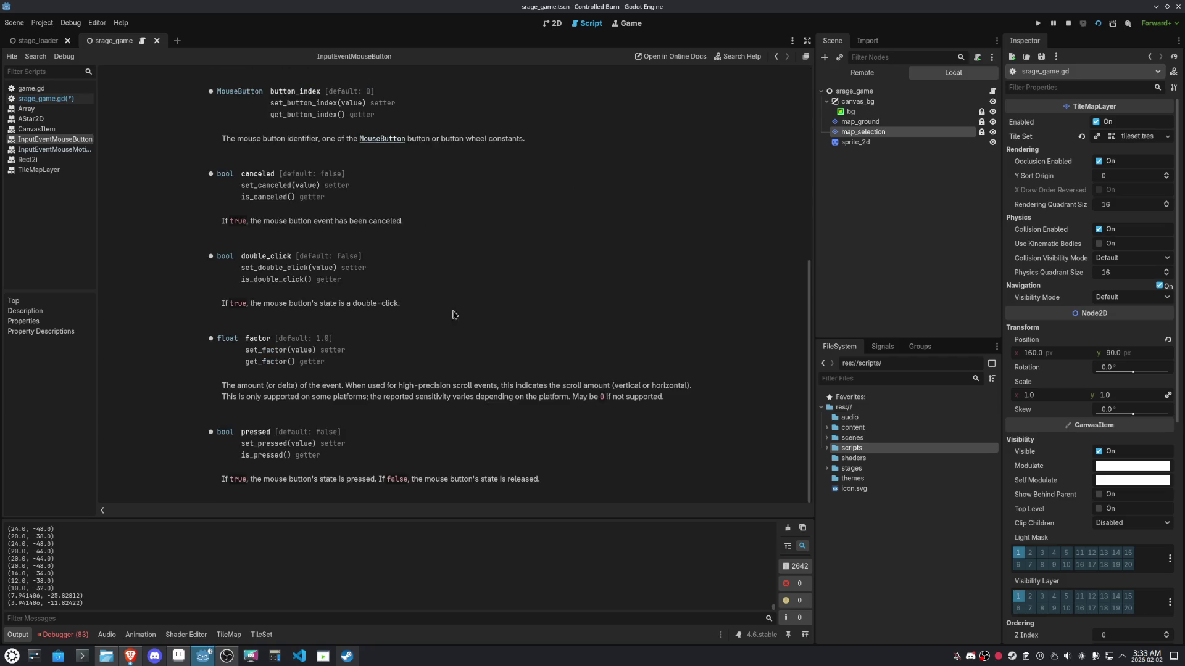
{"action": "left_click", "coordinate": [512, 198]}
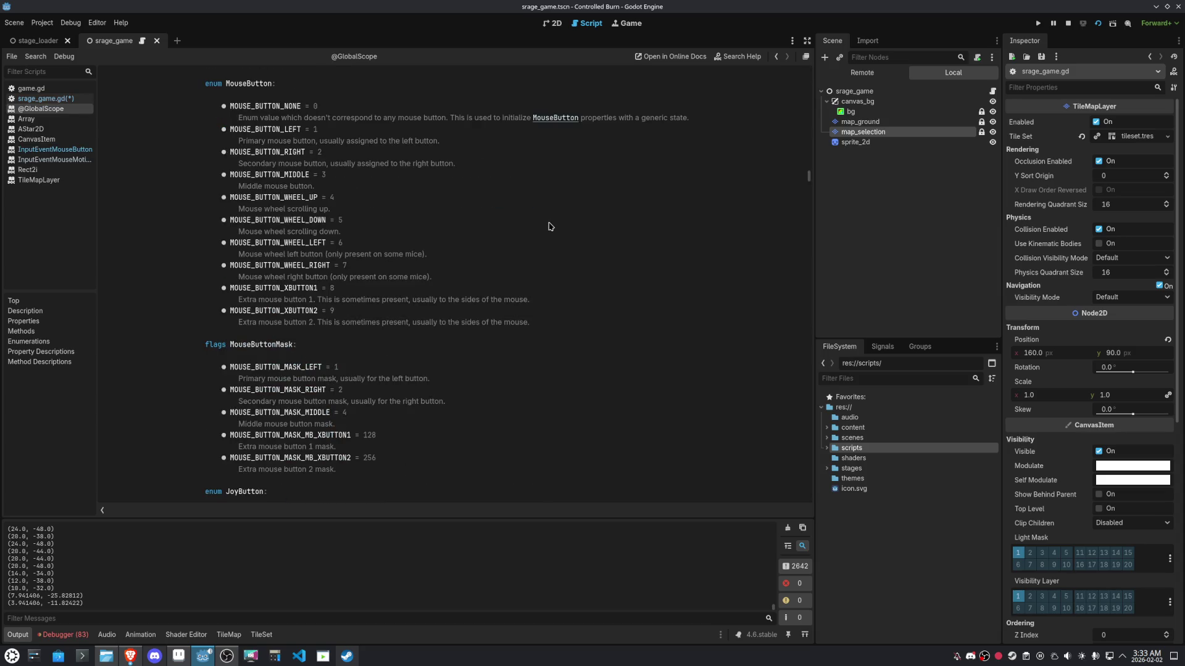
{"action": "double_click", "coordinate": [241, 130]}
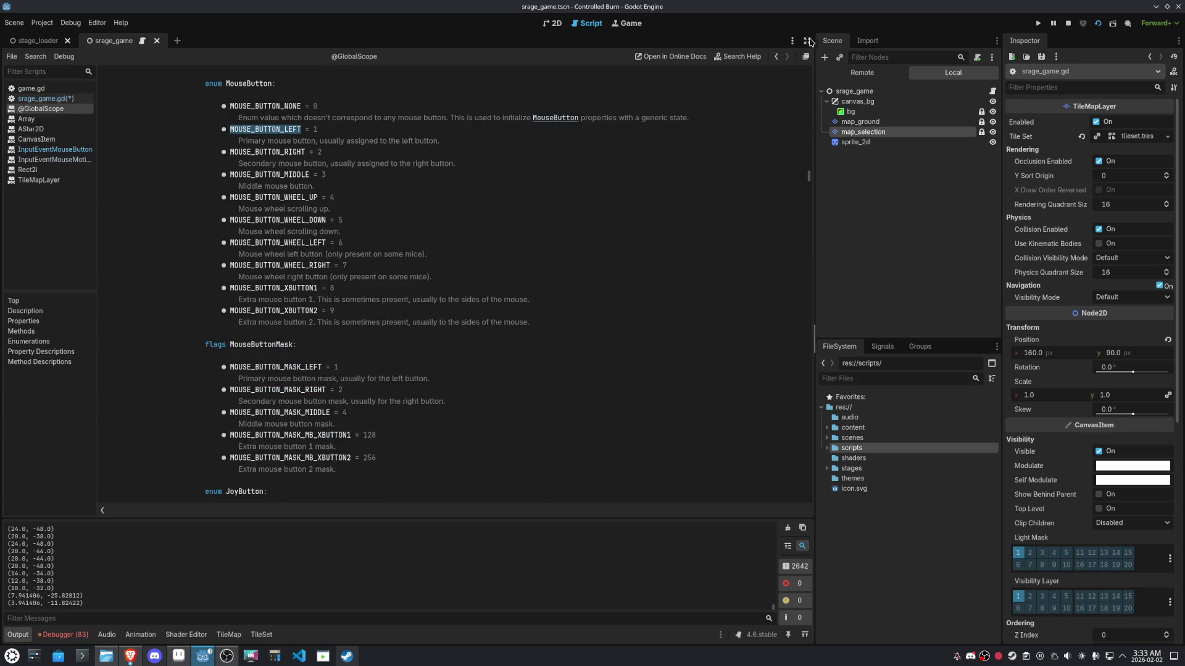
{"action": "left_click", "coordinate": [776, 56]}
{"action": "left_click", "coordinate": [776, 56]}
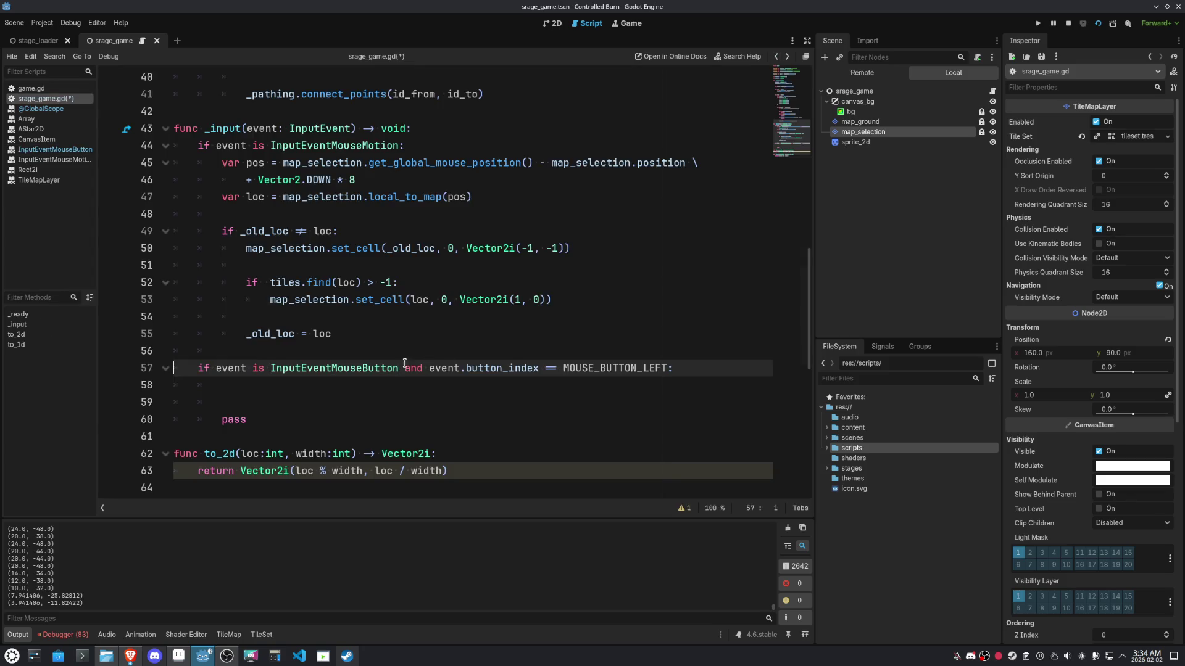
Step: Paste map_selection.set_cell(_old_loc, 0, Vector2i(-1, -1)) into line 58, then begin 'var start ='
{"action": "left_click", "coordinate": [298, 386]}
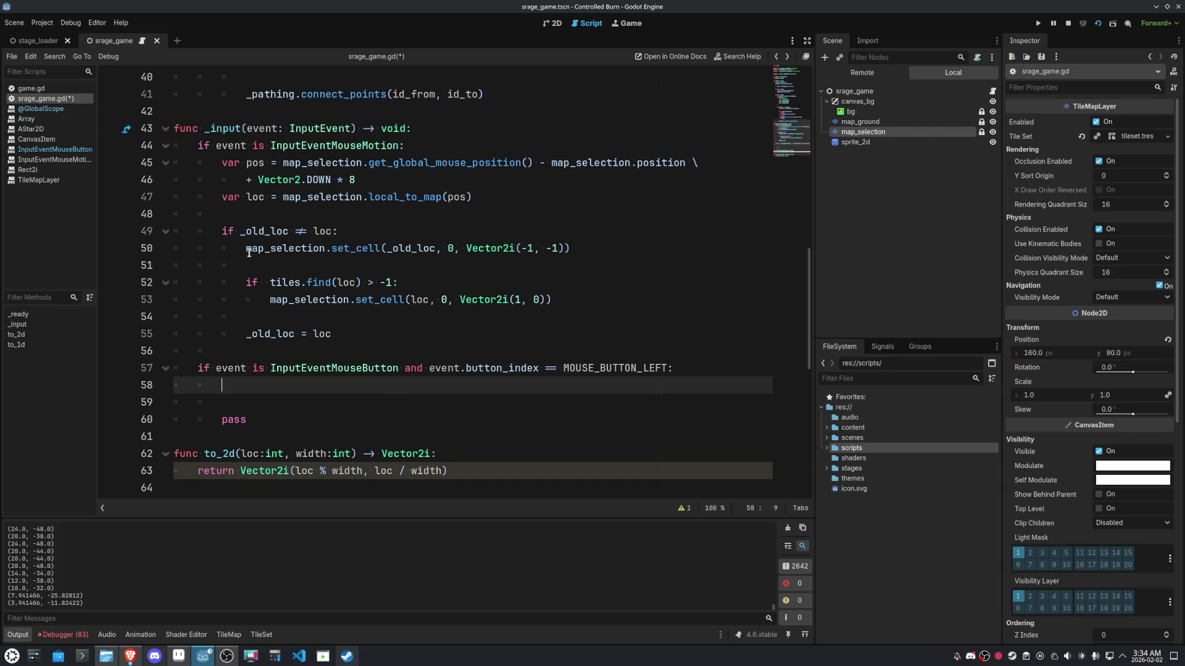
{"action": "mouse_move", "coordinate": [593, 249]}
{"action": "left_mouse_down"}
{"action": "mouse_move", "coordinate": [253, 265]}
{"action": "mouse_move", "coordinate": [245, 247]}
{"action": "left_mouse_up"}
{"action": "key", "text": "ctrl+c"}
{"action": "left_click", "coordinate": [269, 382]}
{"action": "key", "text": "ctrl+v"}
{"action": "left_click", "coordinate": [321, 403]}
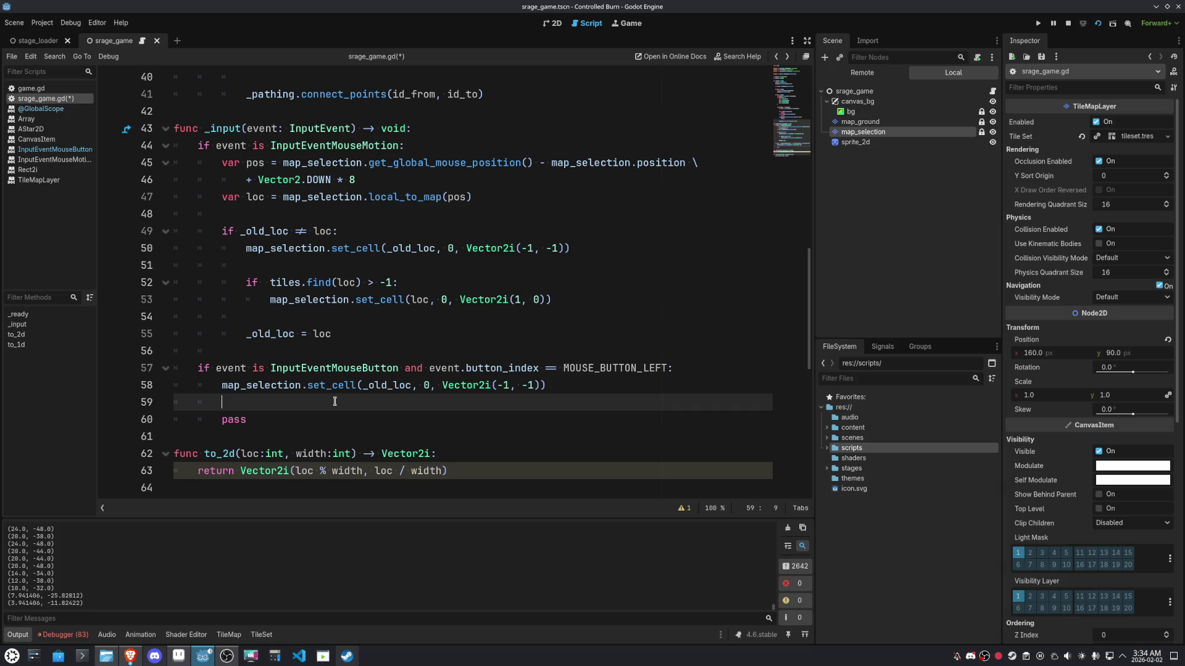
{"action": "key", "text": "Return"}
{"action": "type", "text": "var s"}
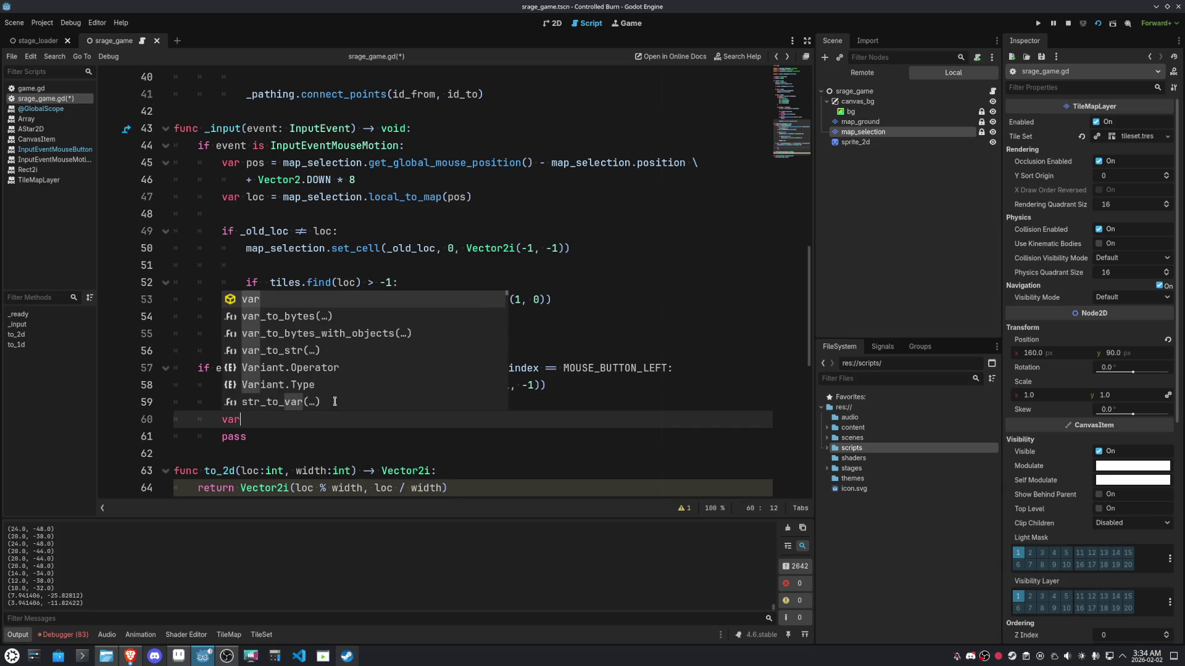
{"action": "type", "text": "tart ="}
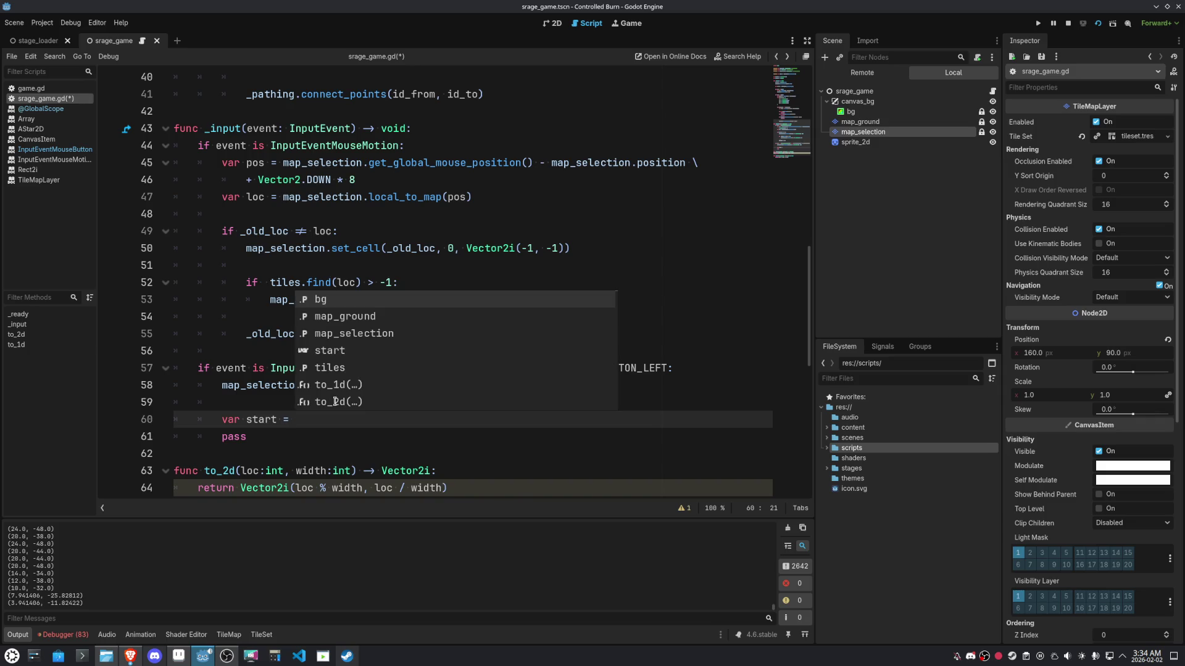
Step: Rename the sprite_2d node in the Scene dock to player
{"action": "left_click", "coordinate": [862, 145]}
{"action": "double_click", "coordinate": [863, 146]}
{"action": "type", "text": "player"}
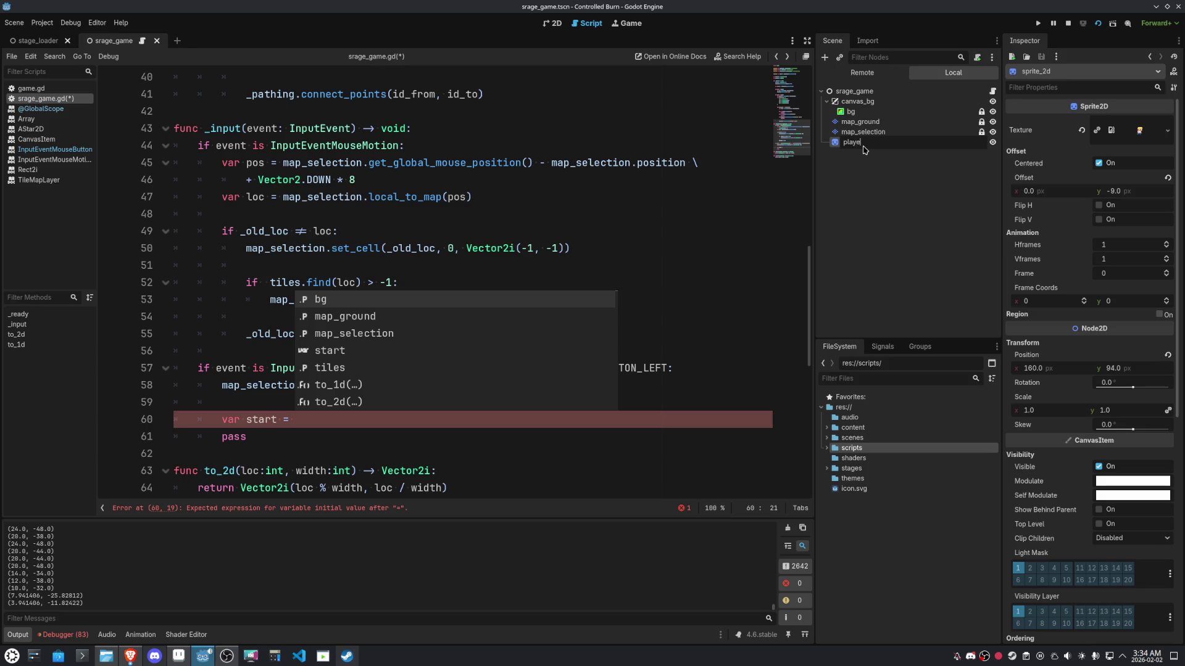
{"action": "key", "text": "Return"}
{"action": "scroll", "coordinate": [697, 148], "scroll_direction": "up", "scroll_amount": 12}
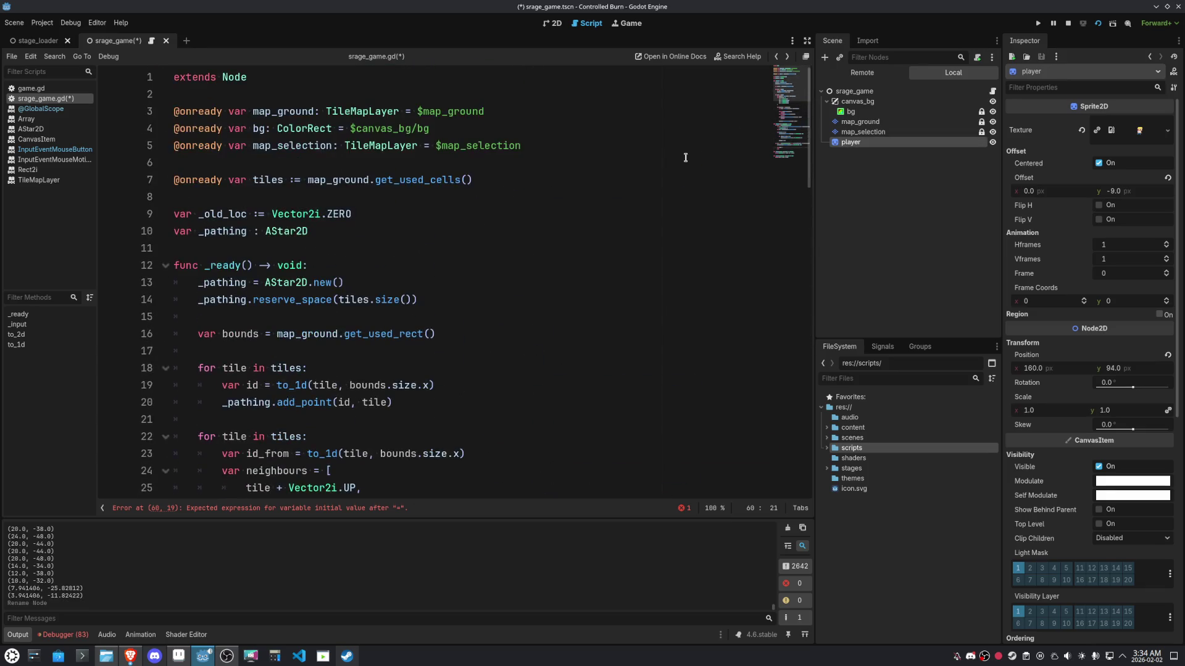
{"action": "left_click", "coordinate": [617, 146]}
{"action": "mouse_move", "coordinate": [830, 145]}
{"action": "left_mouse_down"}
{"action": "mouse_move", "coordinate": [842, 151]}
{"action": "mouse_move", "coordinate": [592, 197]}
{"action": "left_mouse_up"}
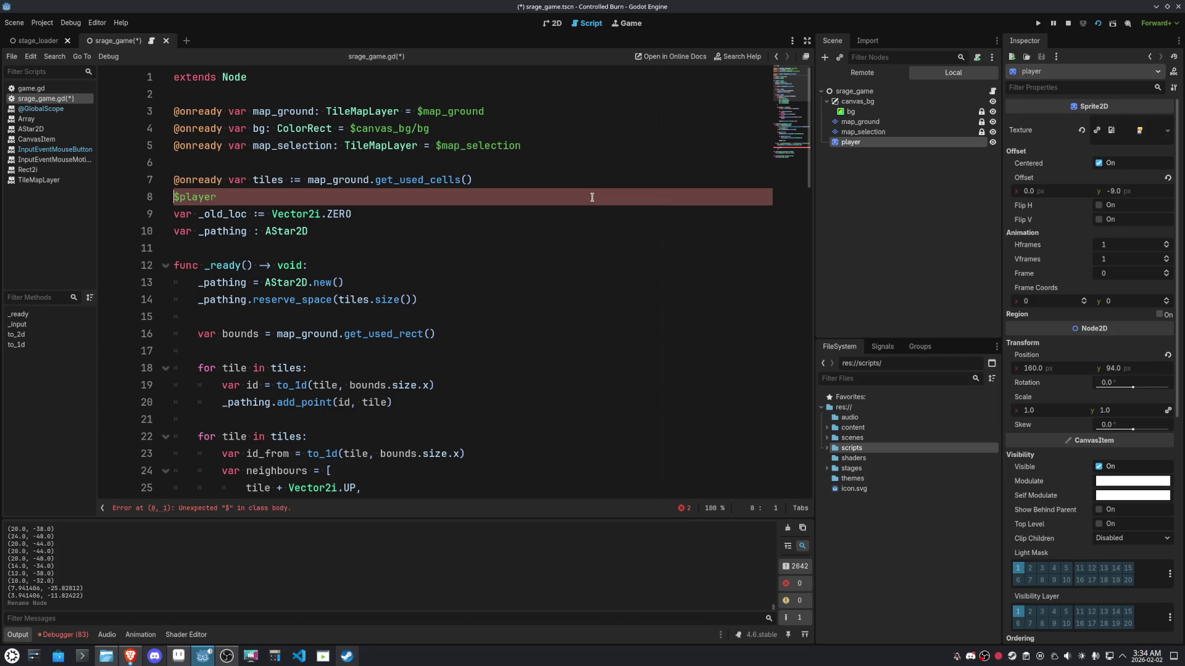
{"action": "type", "text": "@onready var p"}
{"action": "type", "text": "layer ="}
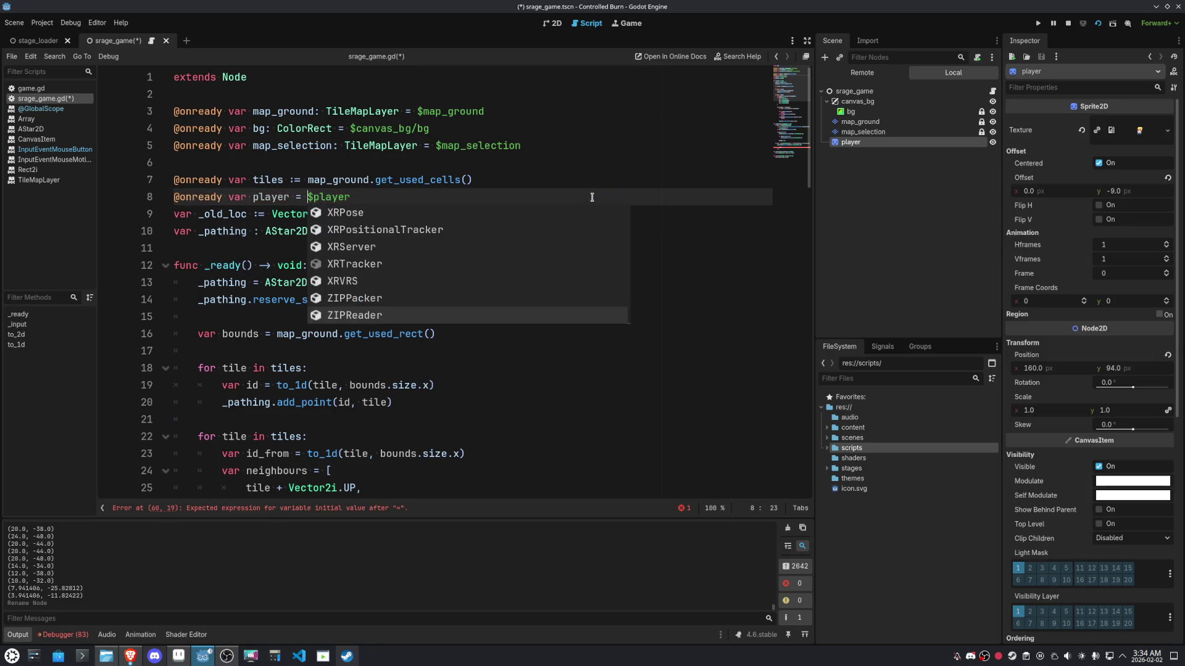
{"action": "key", "text": "Escape"}
{"action": "key", "text": "Return"}
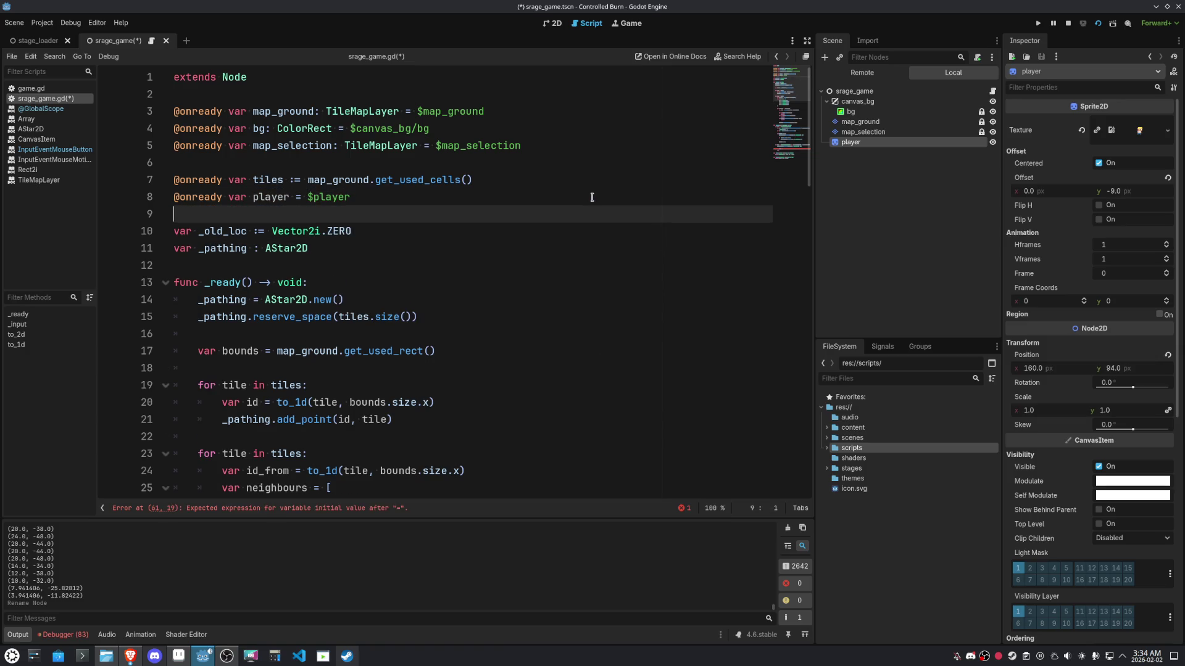
{"action": "double_click", "coordinate": [269, 196]}
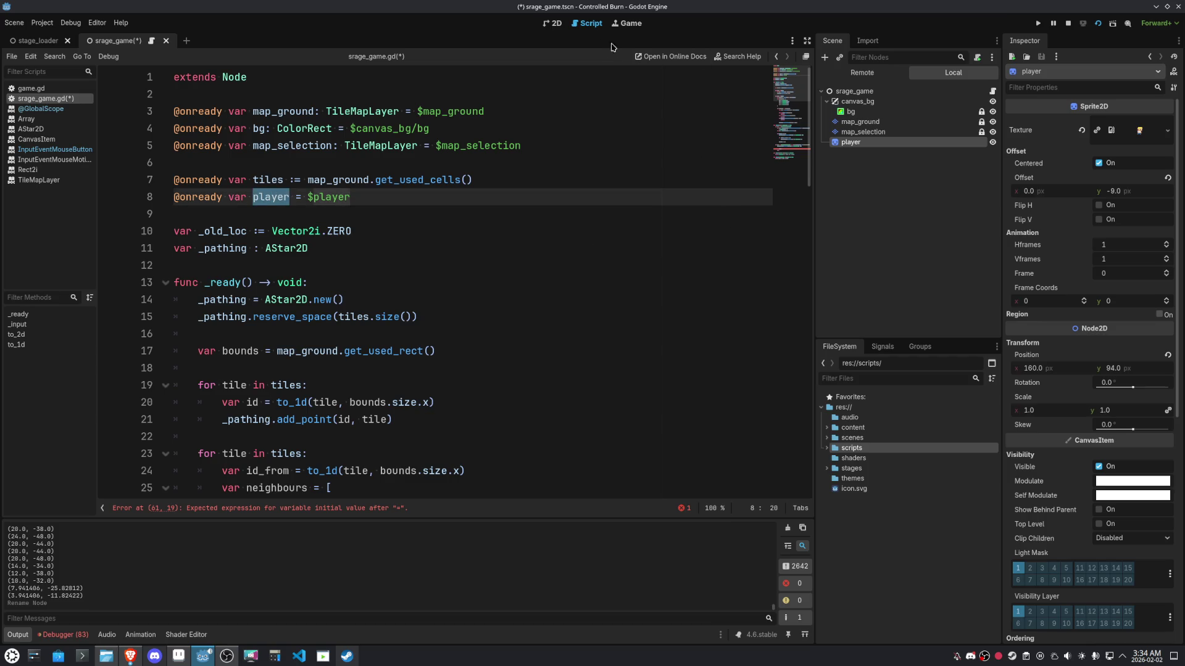
{"action": "left_click", "coordinate": [551, 24]}
Step: Frame the player sprite in the 2D view, then return to line 61 of the script
{"action": "key", "text": "f"}
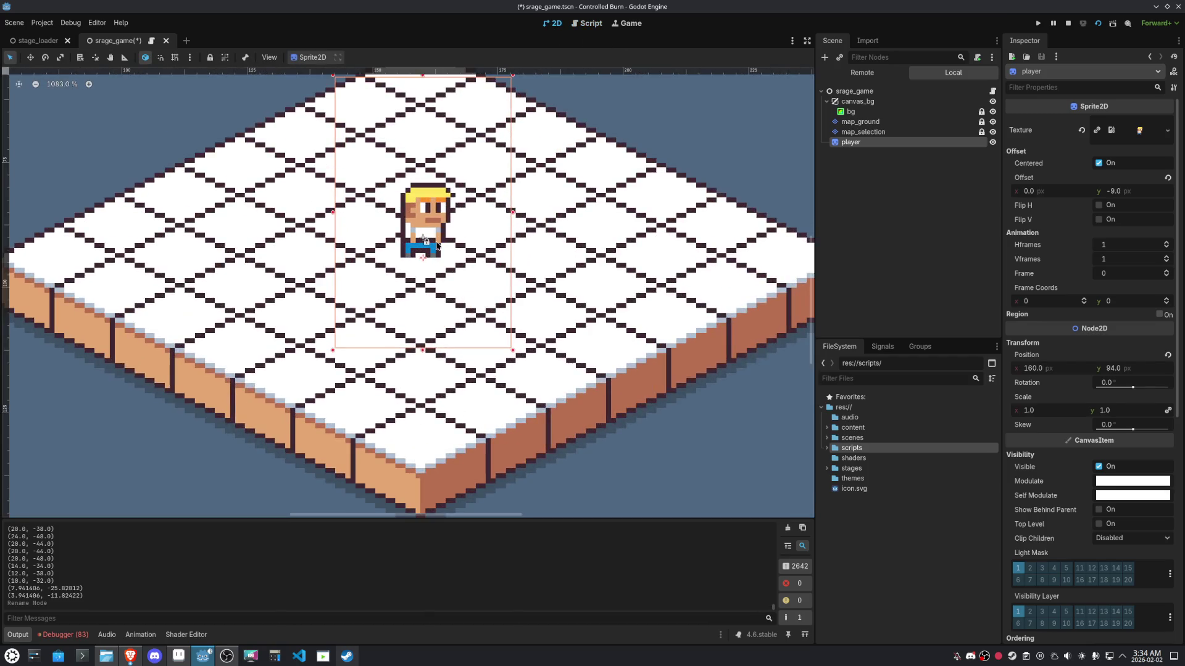
{"action": "left_click", "coordinate": [586, 23]}
{"action": "scroll", "coordinate": [537, 332], "scroll_direction": "down", "scroll_amount": 10}
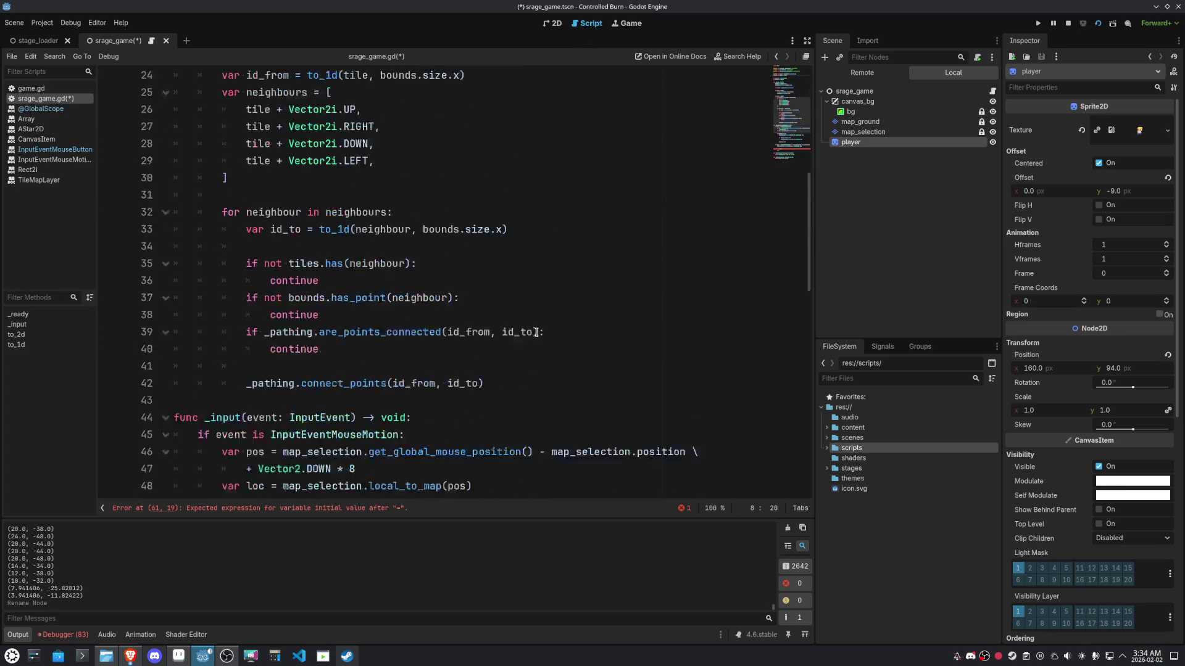
{"action": "scroll", "coordinate": [536, 332], "scroll_direction": "down", "scroll_amount": 4}
{"action": "left_click", "coordinate": [349, 363]}
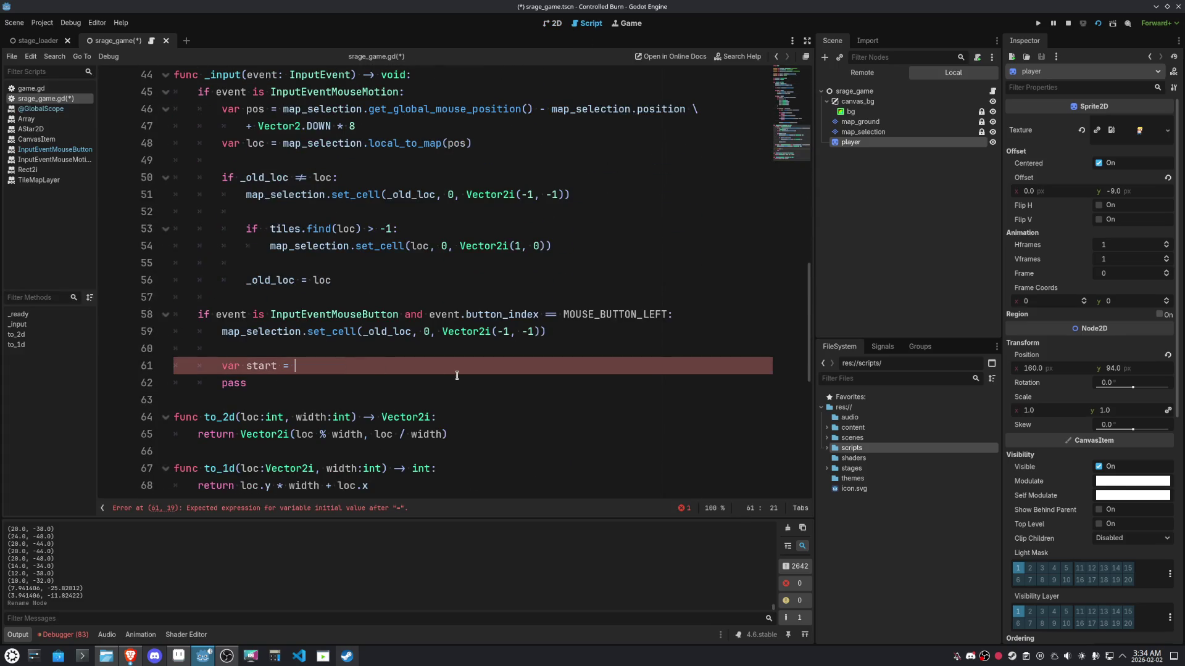
{"action": "scroll", "coordinate": [457, 376], "scroll_direction": "down", "scroll_amount": 1}
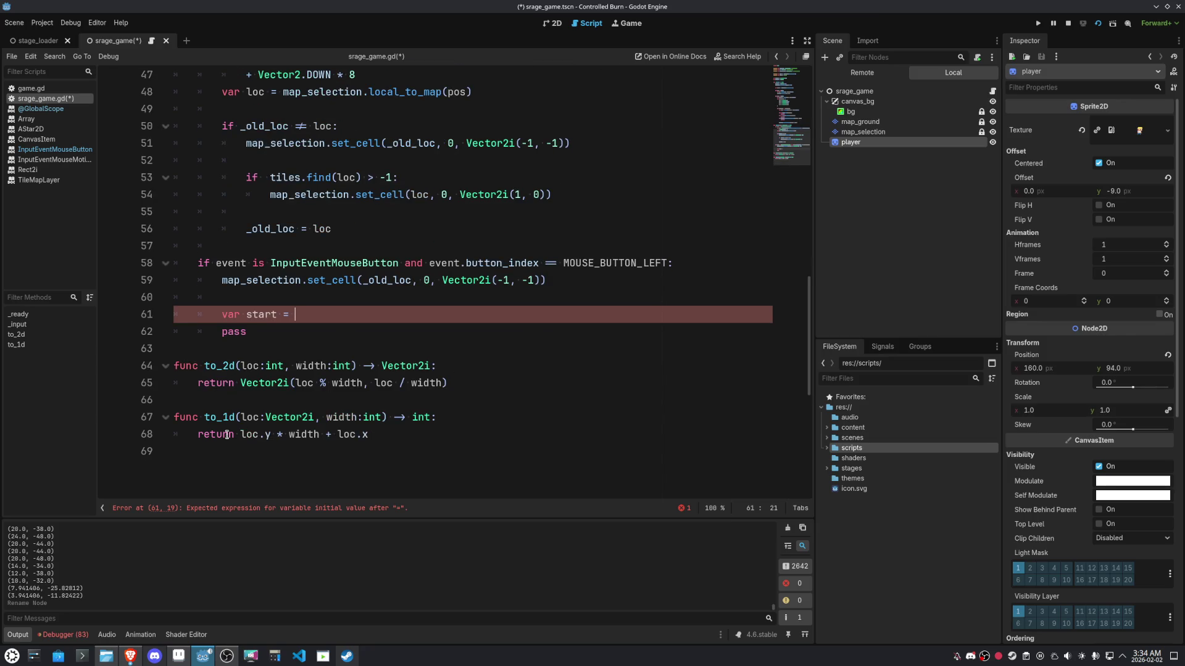
Step: Continue line 61 as 'var start = to_1d(player.position,' using autocomplete
{"action": "double_click", "coordinate": [210, 417]}
{"action": "left_click", "coordinate": [488, 316]}
{"action": "type", "text": "to_1d("}
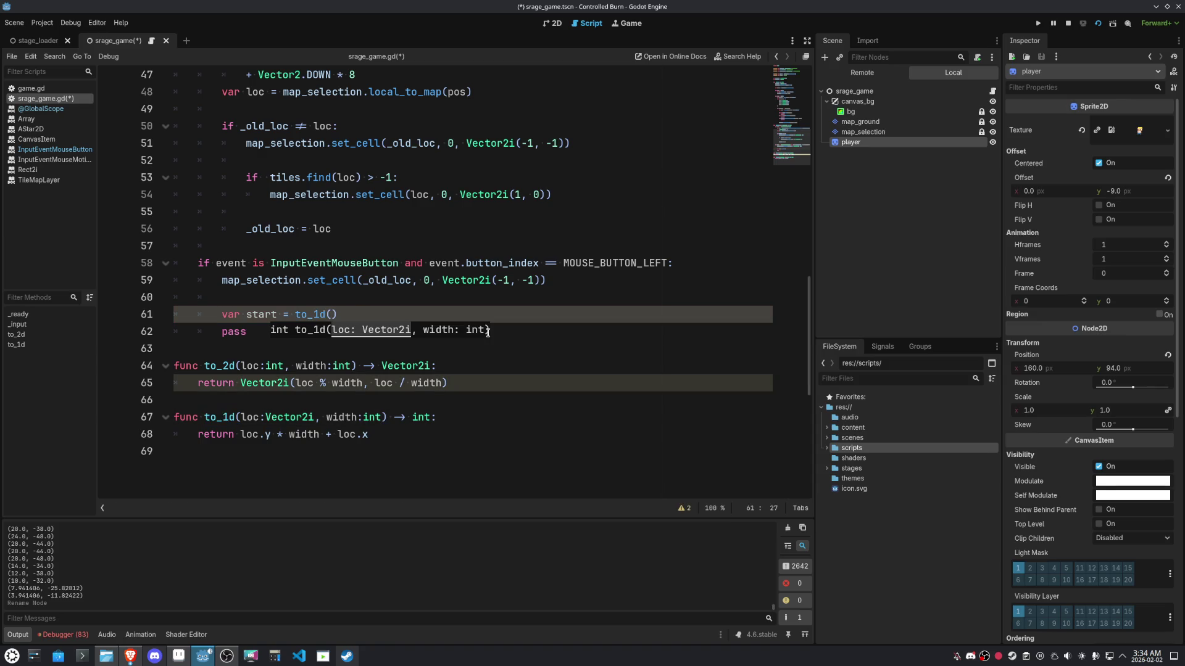
{"action": "type", "text": "player."}
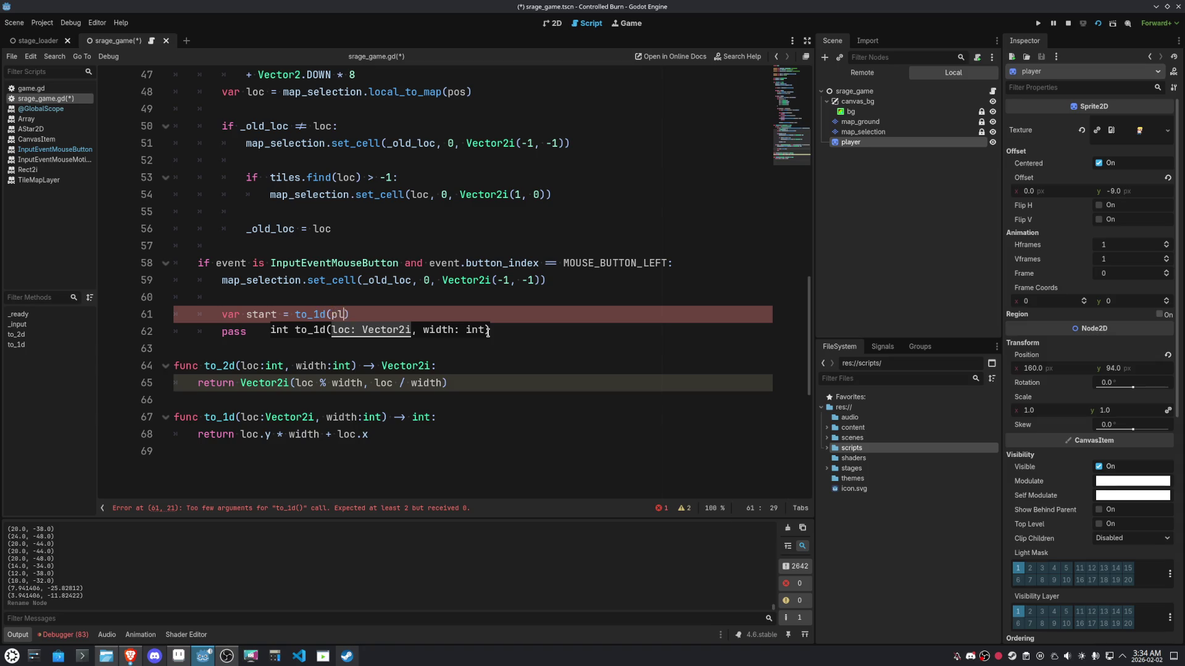
{"action": "type", "text": "pos"}
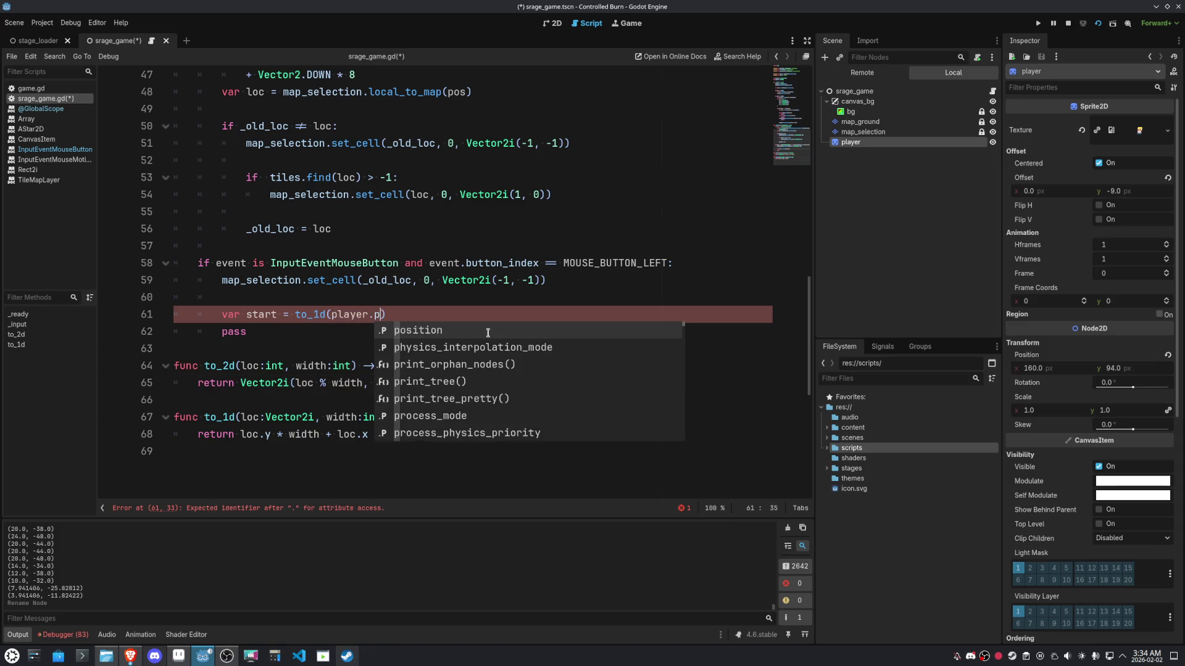
{"action": "key", "text": "Return"}
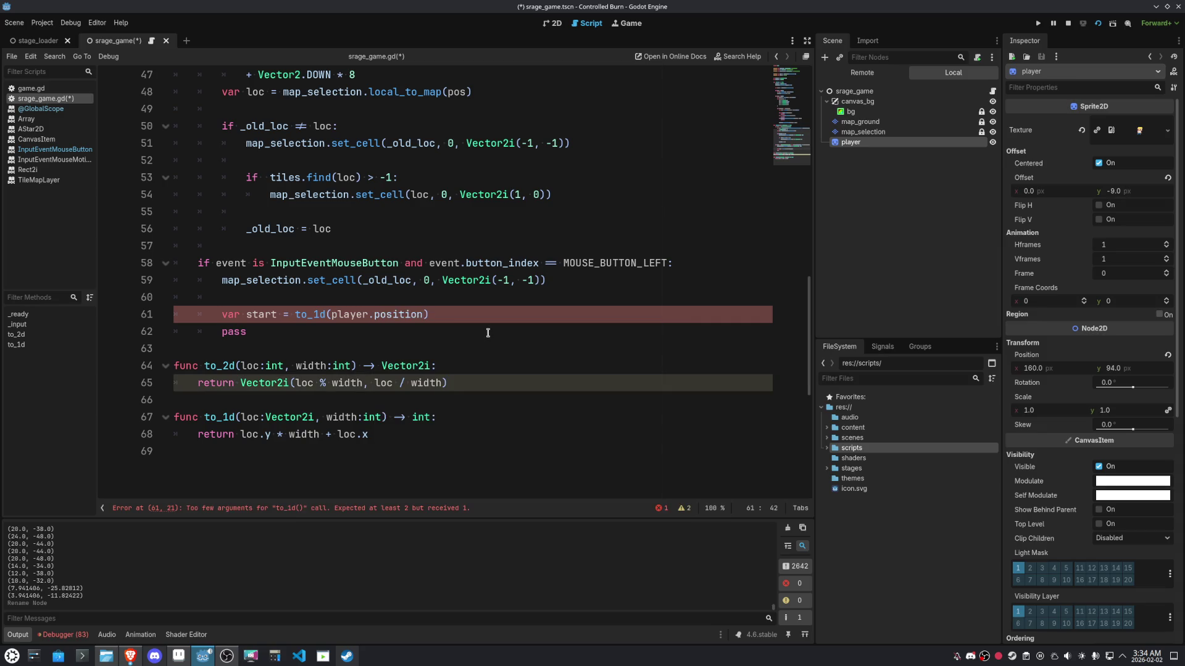
{"action": "type", "text": ","}
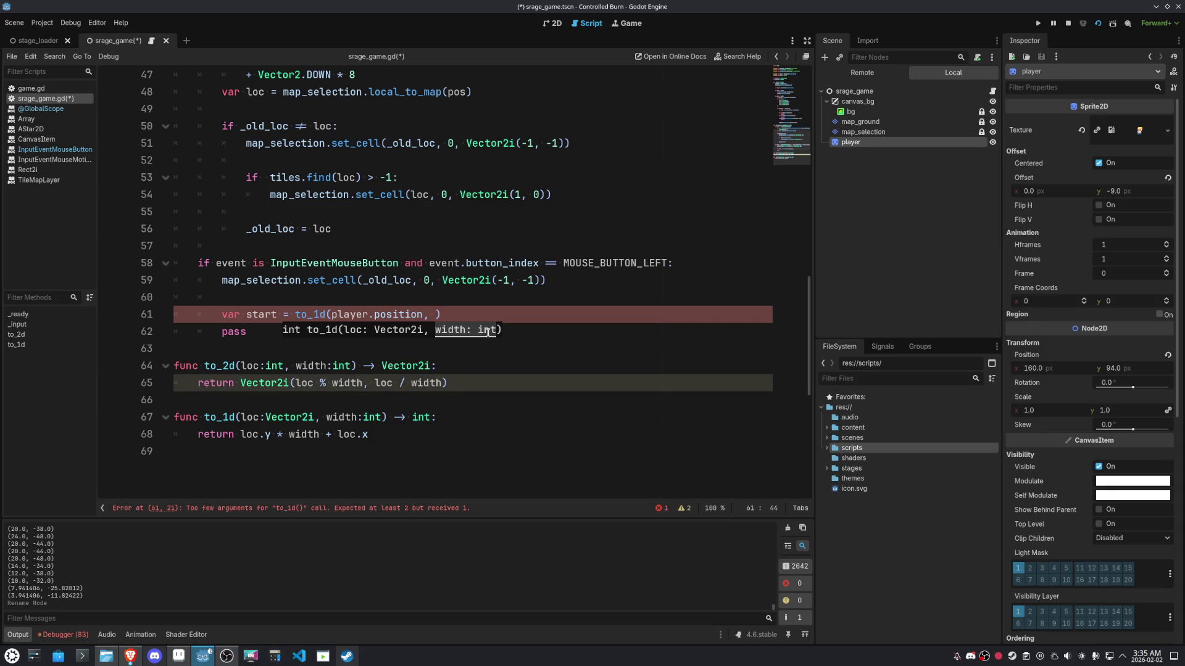
{"action": "left_click", "coordinate": [597, 241]}
{"action": "scroll", "coordinate": [597, 238], "scroll_direction": "up", "scroll_amount": 4}
{"action": "scroll", "coordinate": [597, 238], "scroll_direction": "up", "scroll_amount": 1}
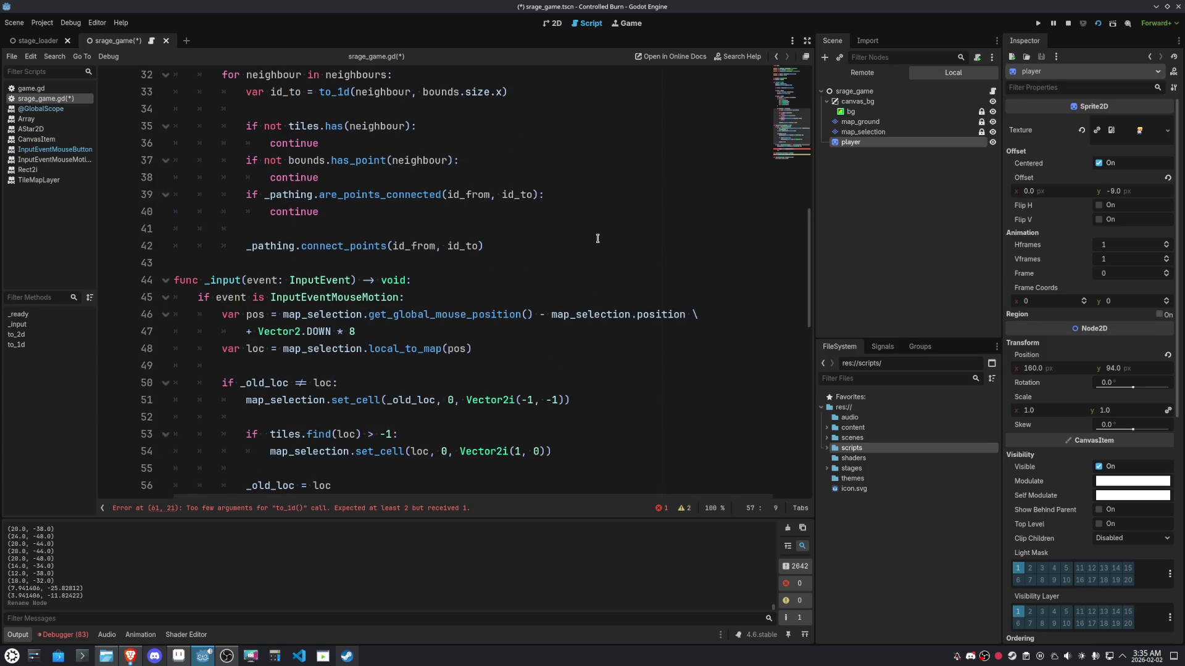
{"action": "scroll", "coordinate": [597, 238], "scroll_direction": "up", "scroll_amount": 10}
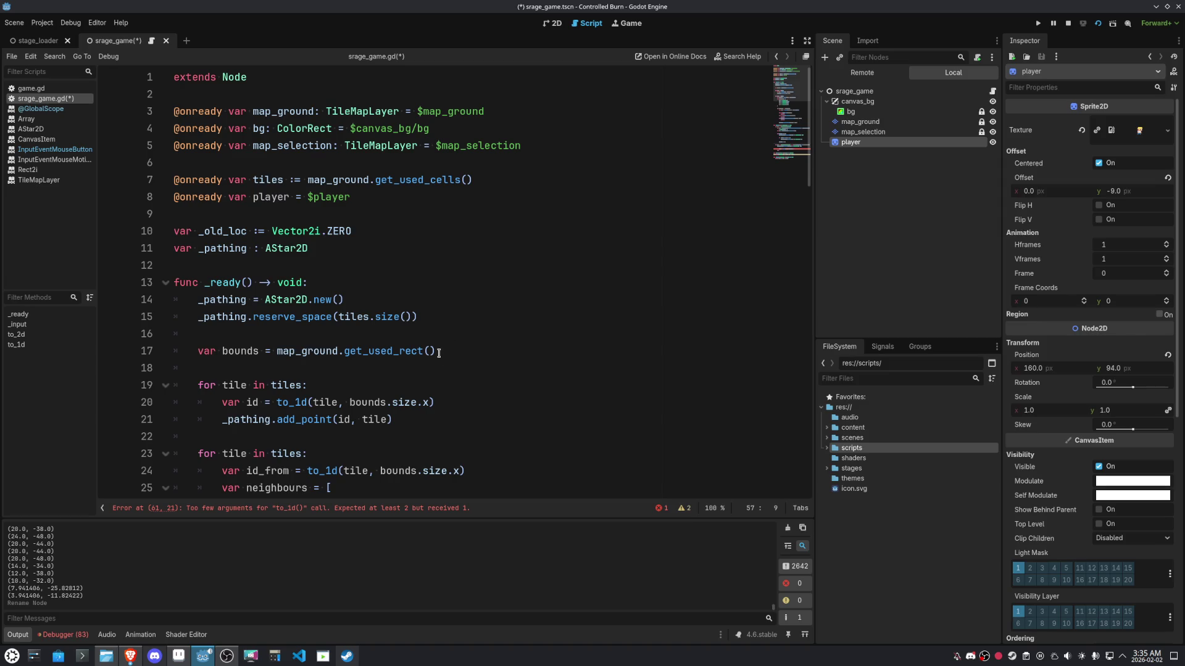
{"action": "left_click_drag", "start_coordinate": [439, 353], "coordinate": [196, 353]}
{"action": "key", "text": "ctrl+x"}
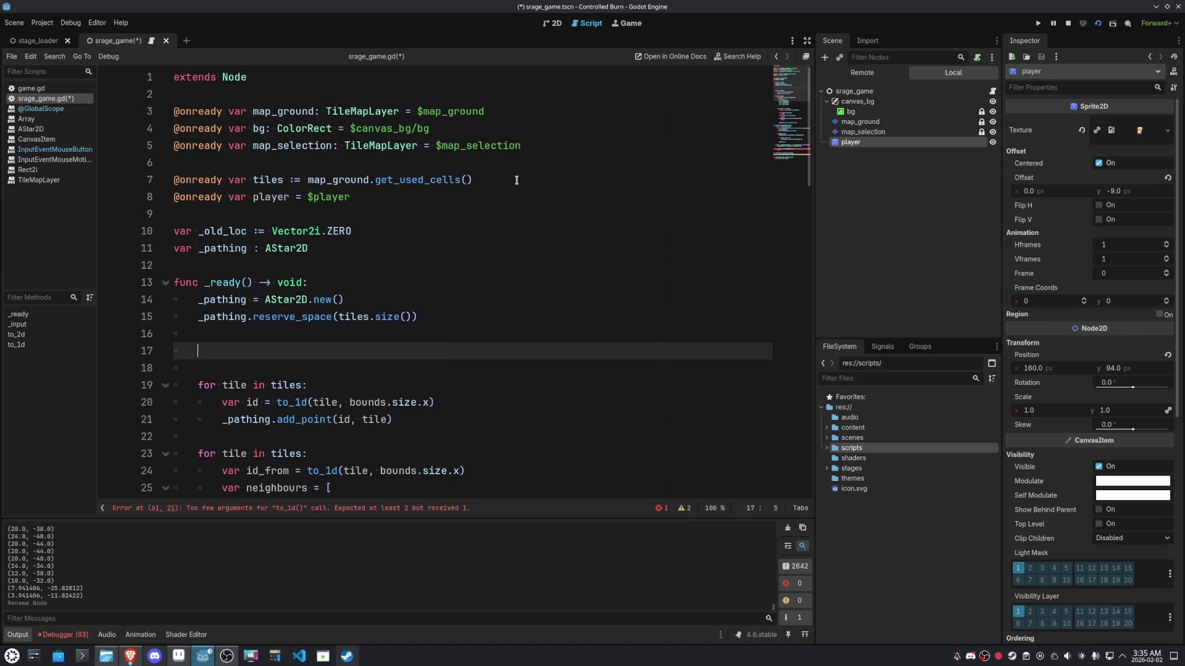
{"action": "left_click", "coordinate": [517, 179]}
{"action": "key", "text": "Return"}
{"action": "type", "text": "@onre"}
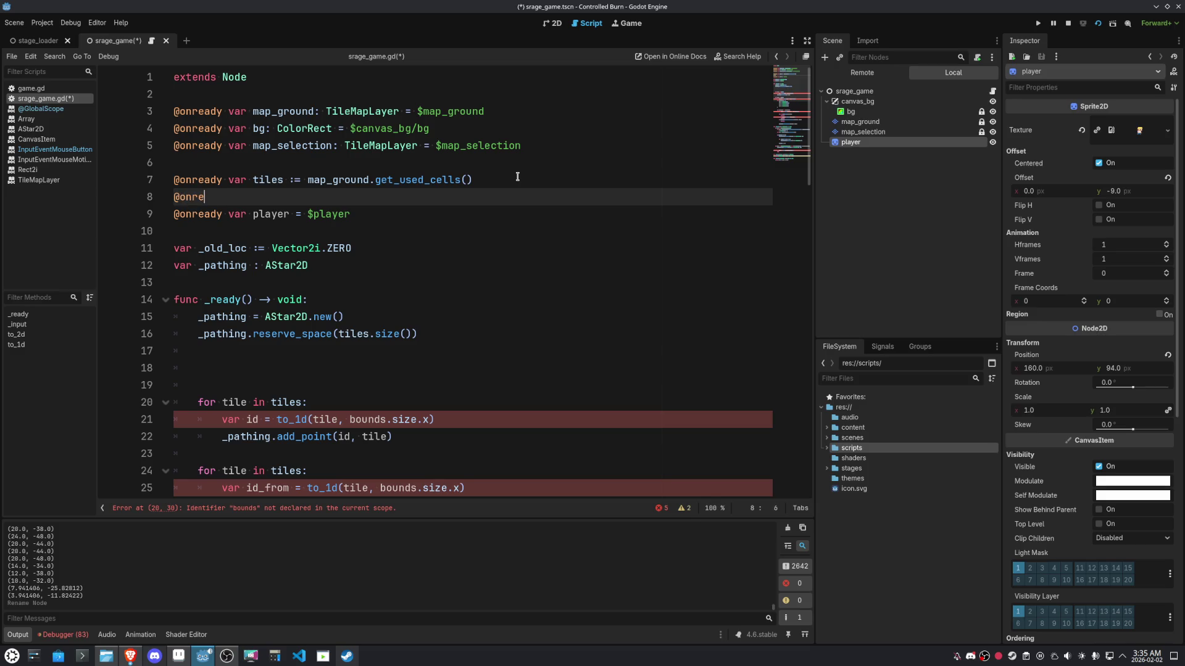
{"action": "type", "text": "ady var"}
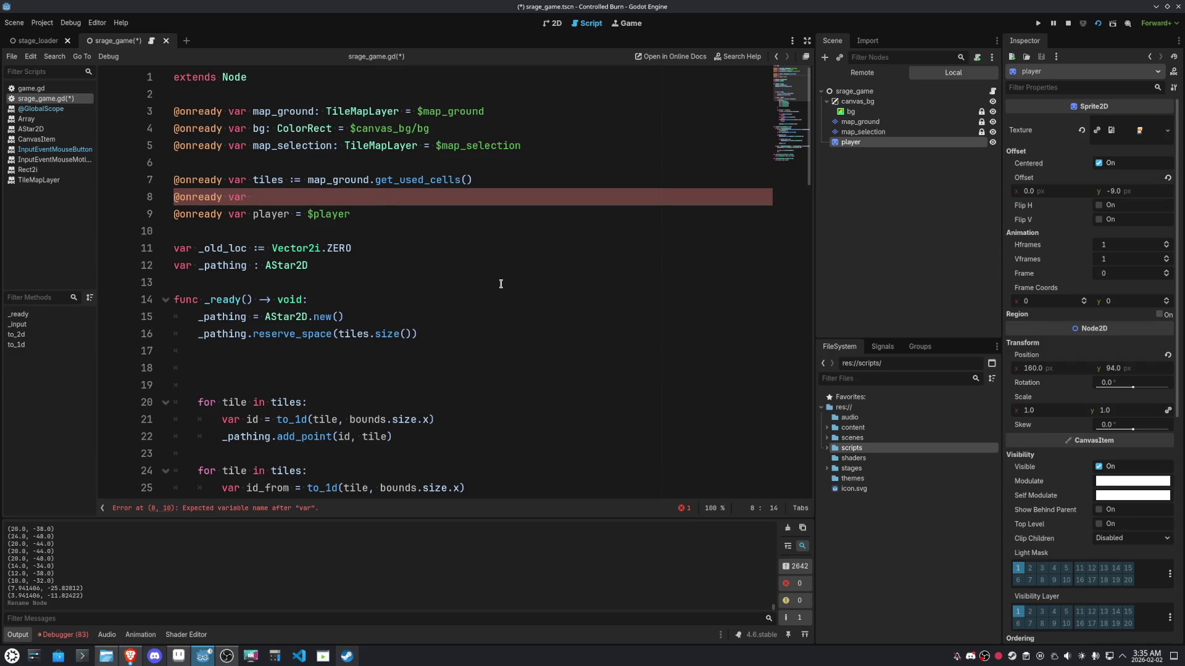
{"action": "type", "text": "map_gr"}
{"action": "key", "text": "BackSpace"}
{"action": "key", "text": "BackSpace"}
{"action": "type", "text": "bounds "}
{"action": "type", "text": "="}
{"action": "key", "text": "ctrl+v"}
{"action": "key", "text": "ctrl+Left"}
{"action": "key", "text": "ctrl+Left"}
{"action": "key", "text": "ctrl+Left"}
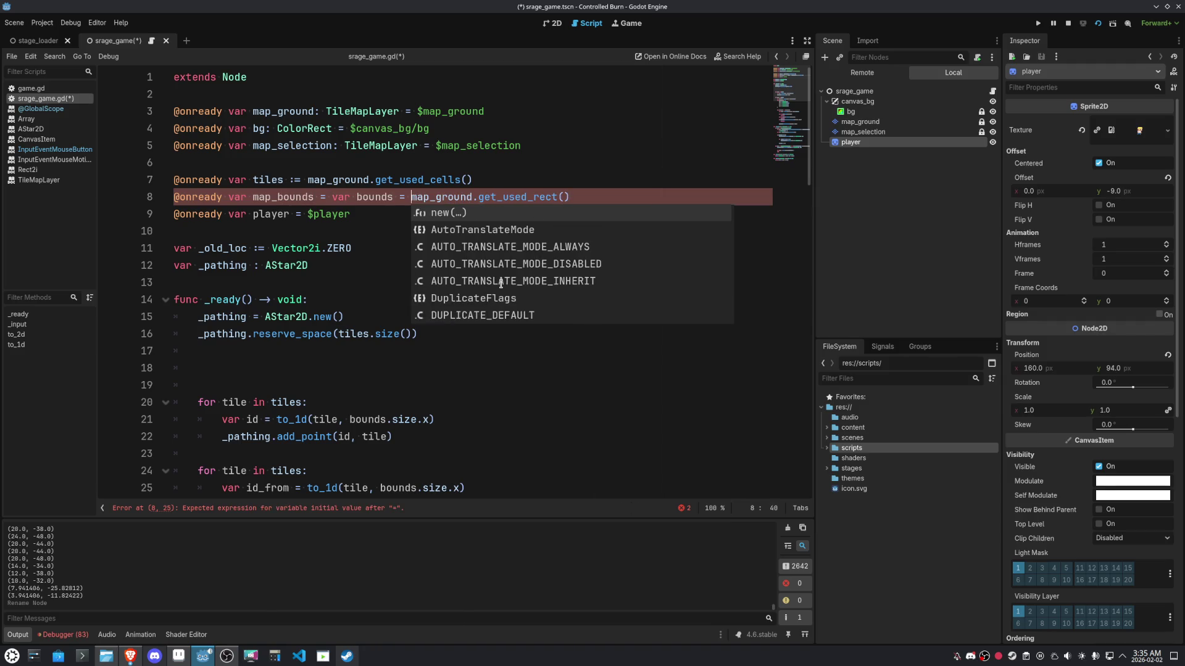
{"action": "key", "text": "ctrl+shift+Left"}
{"action": "key", "text": "ctrl+shift+Left"}
{"action": "key", "text": "BackSpace"}
{"action": "key", "text": "BackSpace"}
{"action": "key", "text": "BackSpace"}
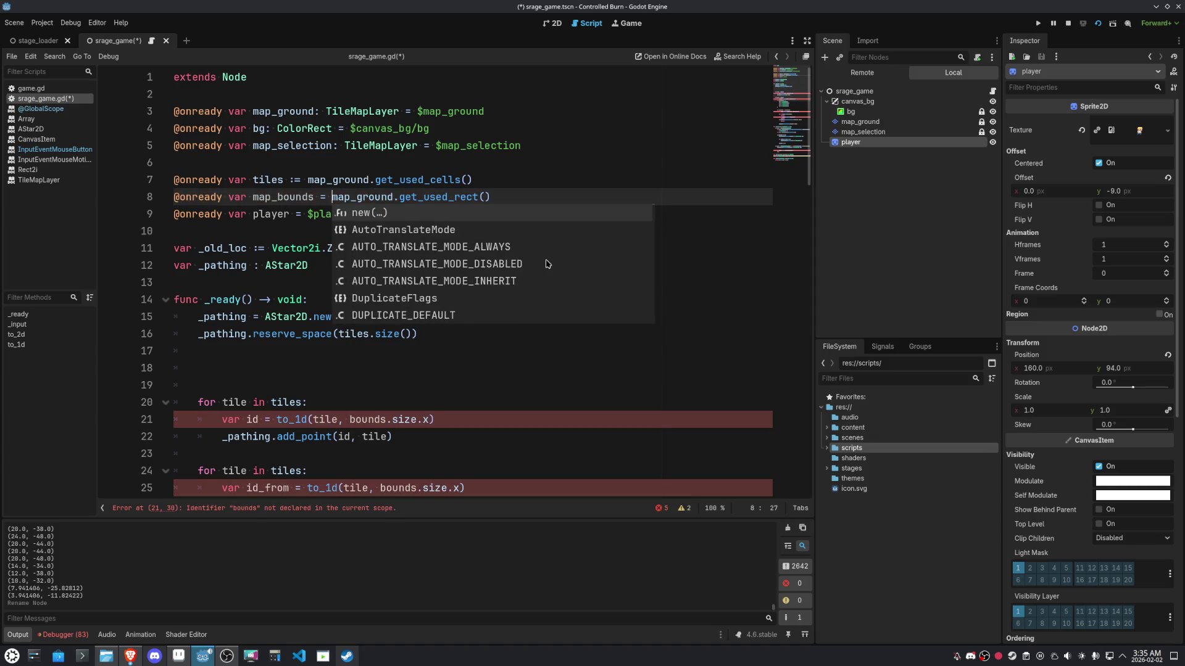
{"action": "left_click", "coordinate": [504, 159]}
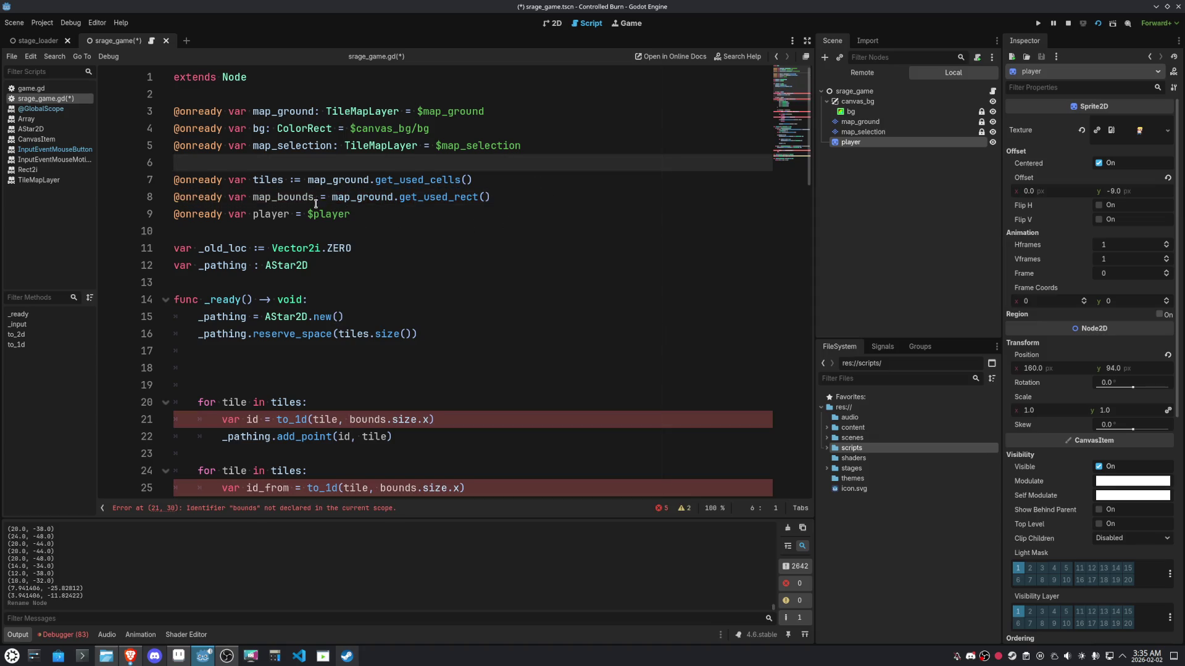
Step: Rename tiles to map_tiles on line 7 and update its use on line 16
{"action": "left_click", "coordinate": [254, 180]}
{"action": "type", "text": "map_"}
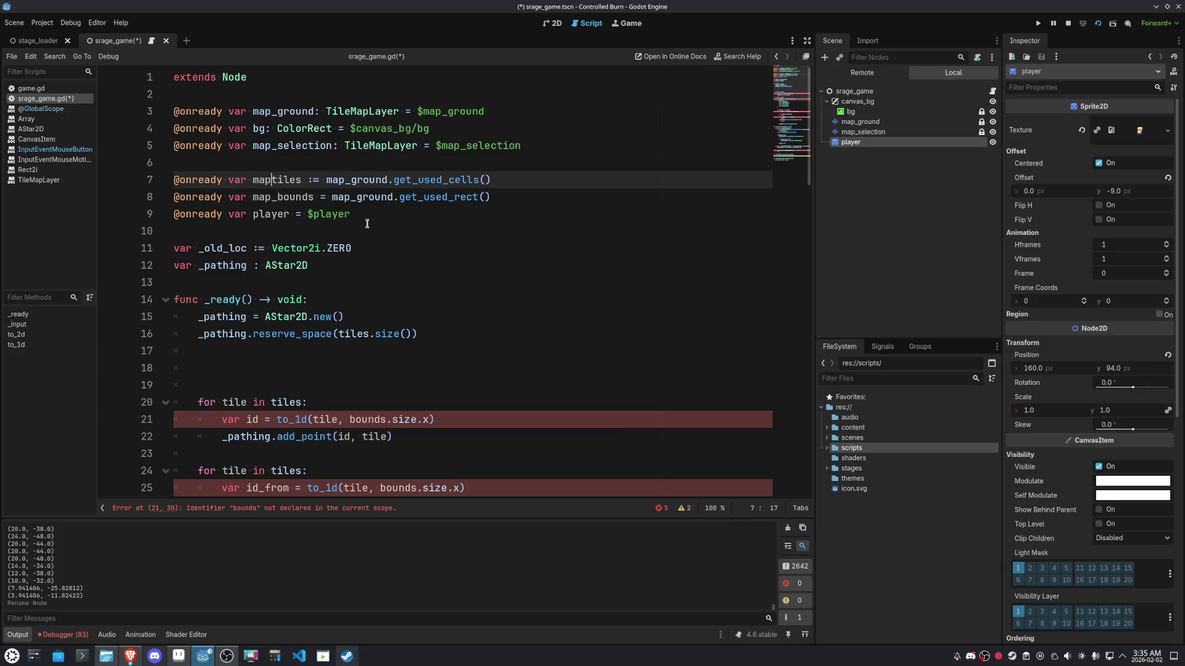
{"action": "double_click", "coordinate": [267, 179]}
{"action": "key", "text": "ctrl+c"}
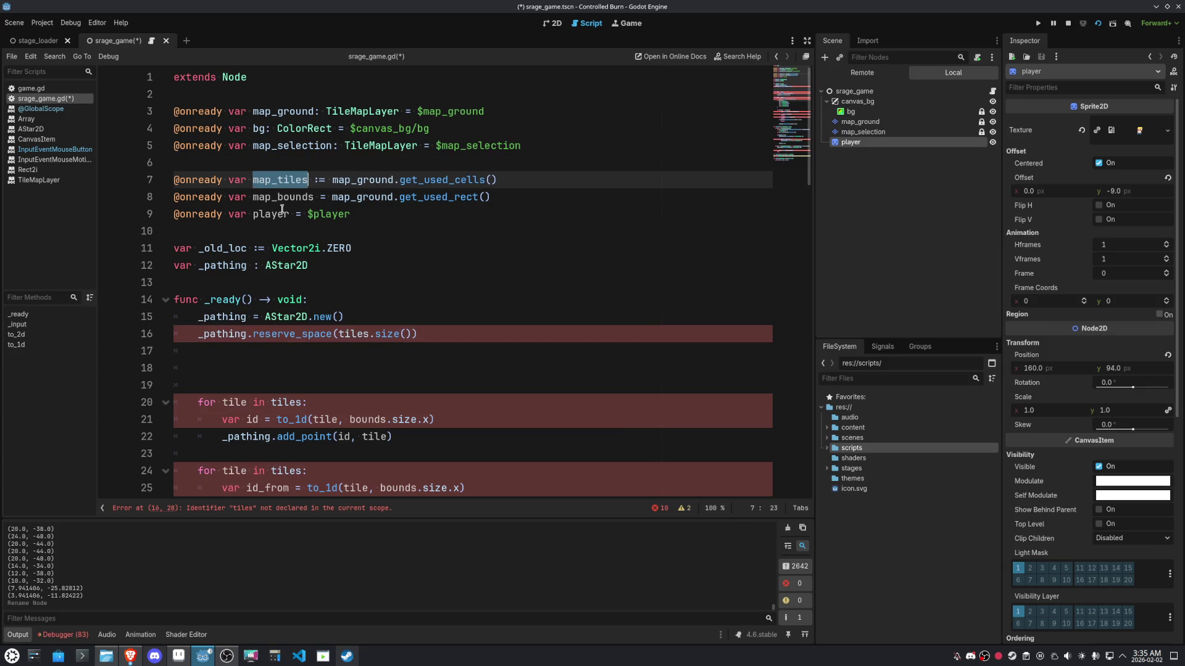
{"action": "double_click", "coordinate": [352, 334]}
{"action": "key", "text": "ctrl+v"}
Step: Replace bounds with map_bounds on lines 21 and 25
{"action": "scroll", "coordinate": [459, 329], "scroll_direction": "down", "scroll_amount": 3}
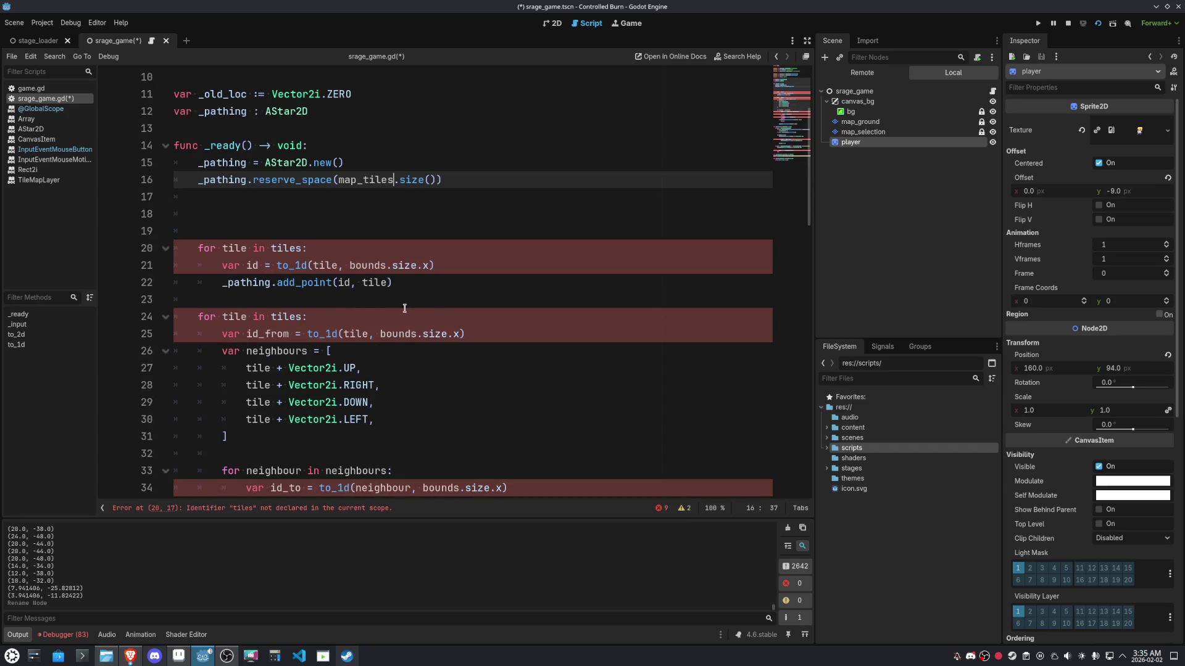
{"action": "scroll", "coordinate": [418, 310], "scroll_direction": "up", "scroll_amount": 3}
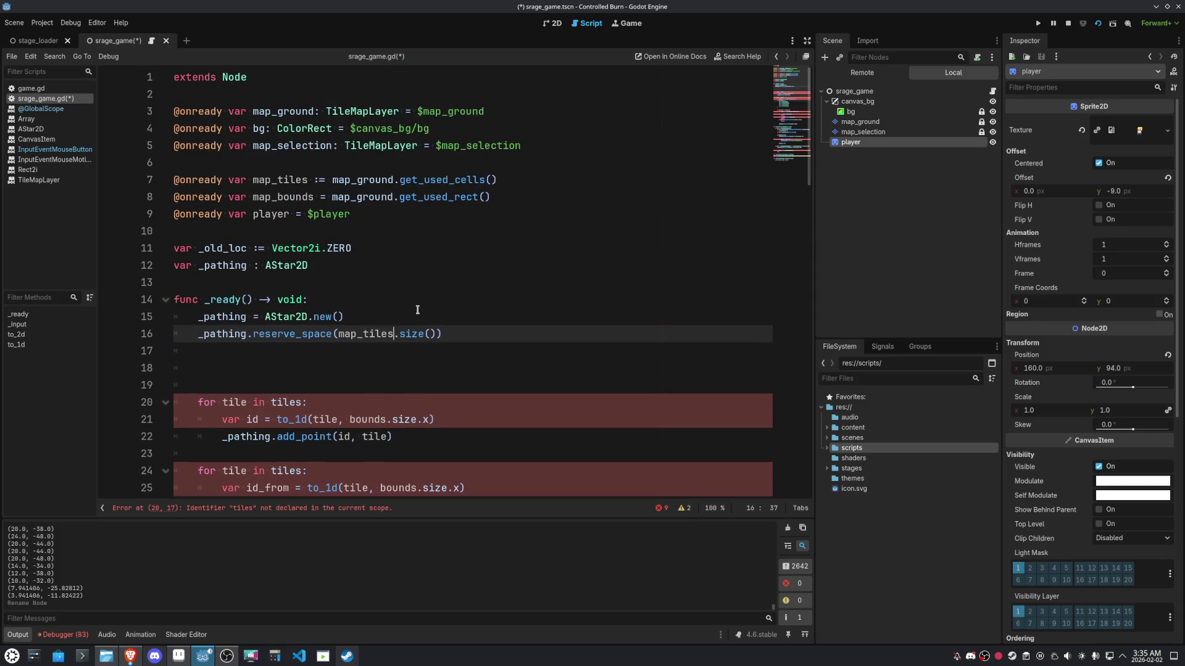
{"action": "scroll", "coordinate": [423, 304], "scroll_direction": "down", "scroll_amount": 3}
{"action": "scroll", "coordinate": [425, 265], "scroll_direction": "up", "scroll_amount": 3}
{"action": "double_click", "coordinate": [285, 198]}
{"action": "key", "text": "ctrl+c"}
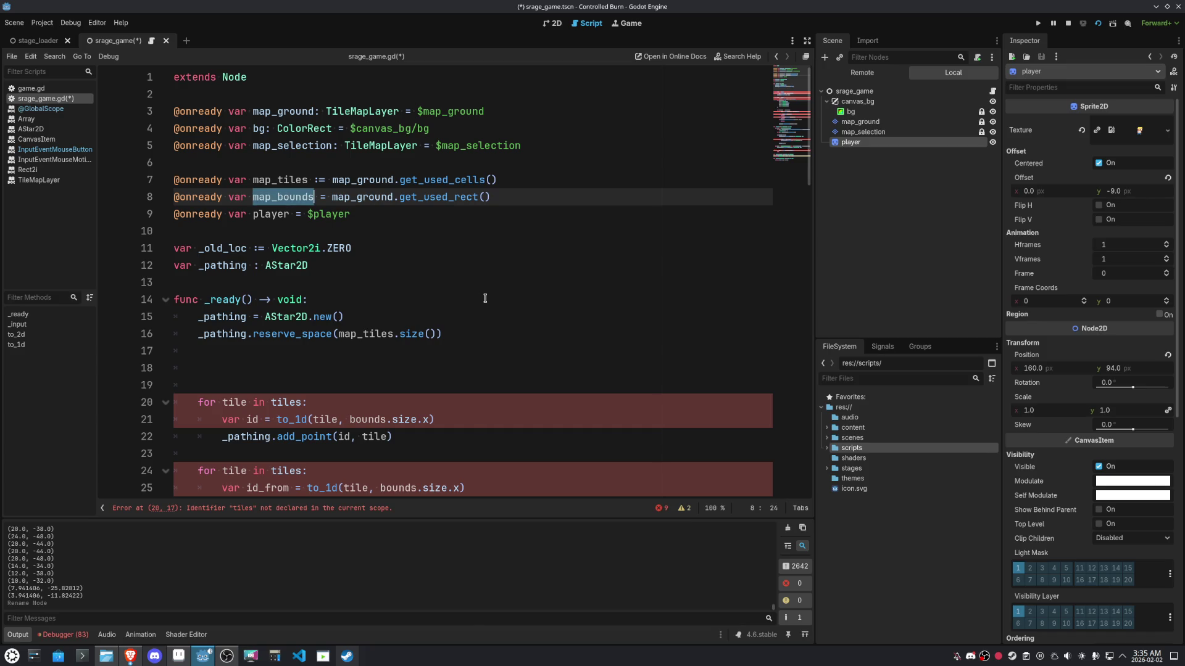
{"action": "scroll", "coordinate": [484, 297], "scroll_direction": "down", "scroll_amount": 2}
{"action": "double_click", "coordinate": [374, 316]}
{"action": "key", "text": "ctrl+v"}
{"action": "double_click", "coordinate": [398, 385]}
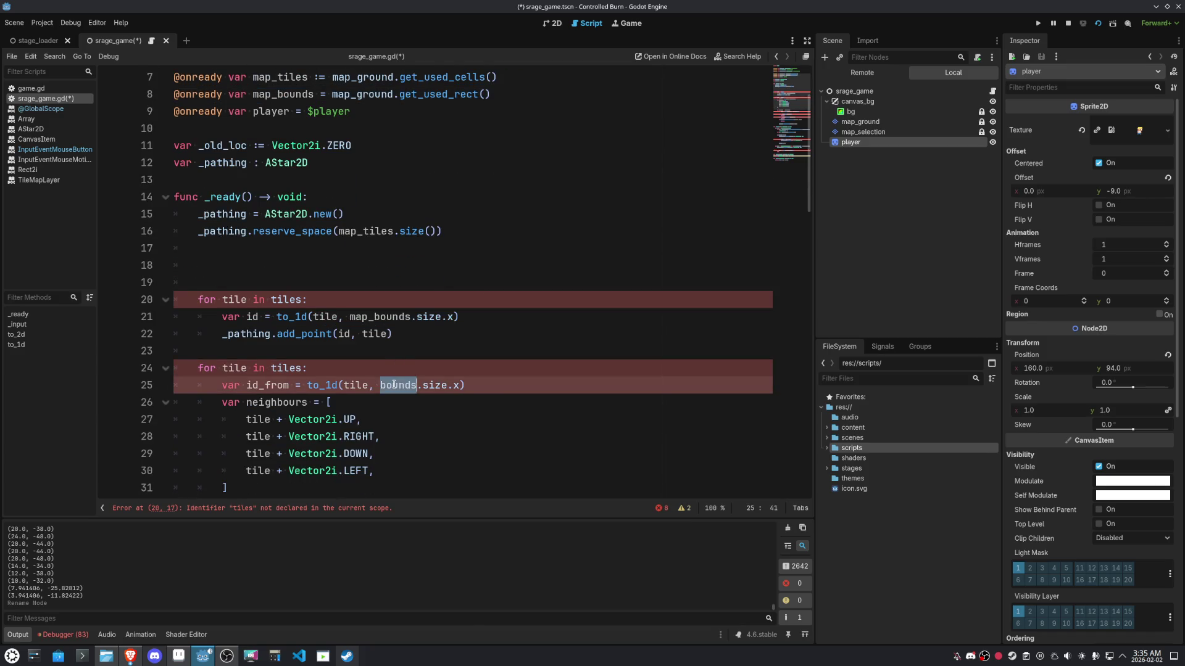
{"action": "key", "text": "ctrl+v"}
{"action": "left_click", "coordinate": [553, 304]}
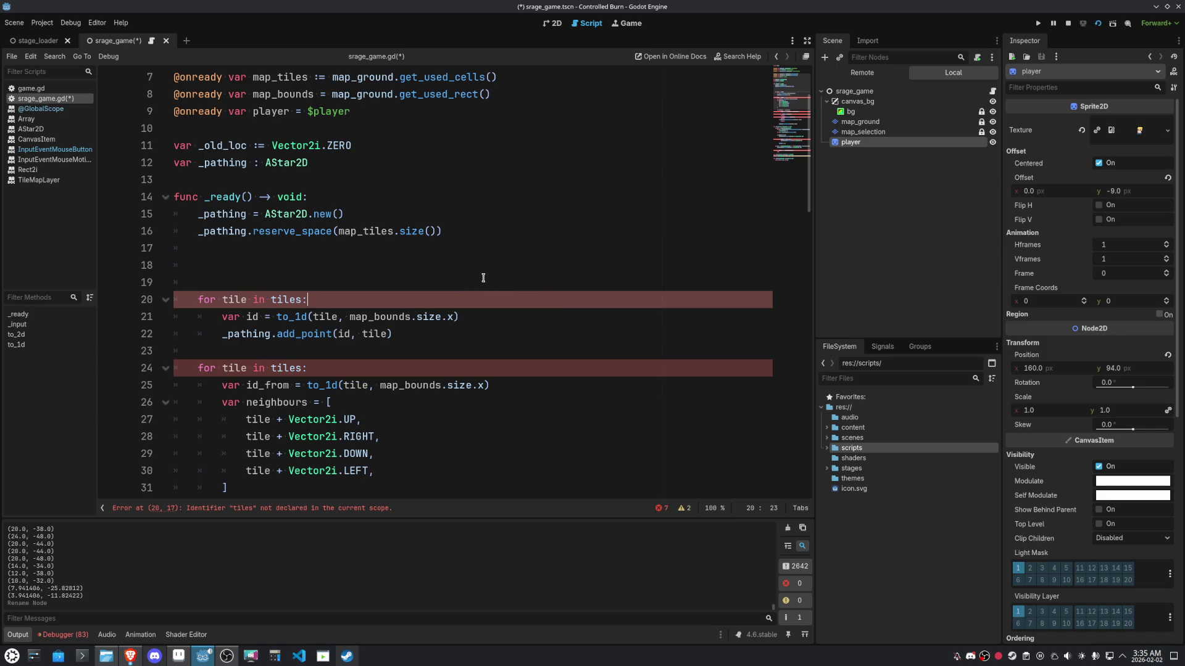
Step: Replace tiles with map_tiles in the loops on lines 20 and 24
{"action": "double_click", "coordinate": [363, 231]}
{"action": "key", "text": "ctrl+c"}
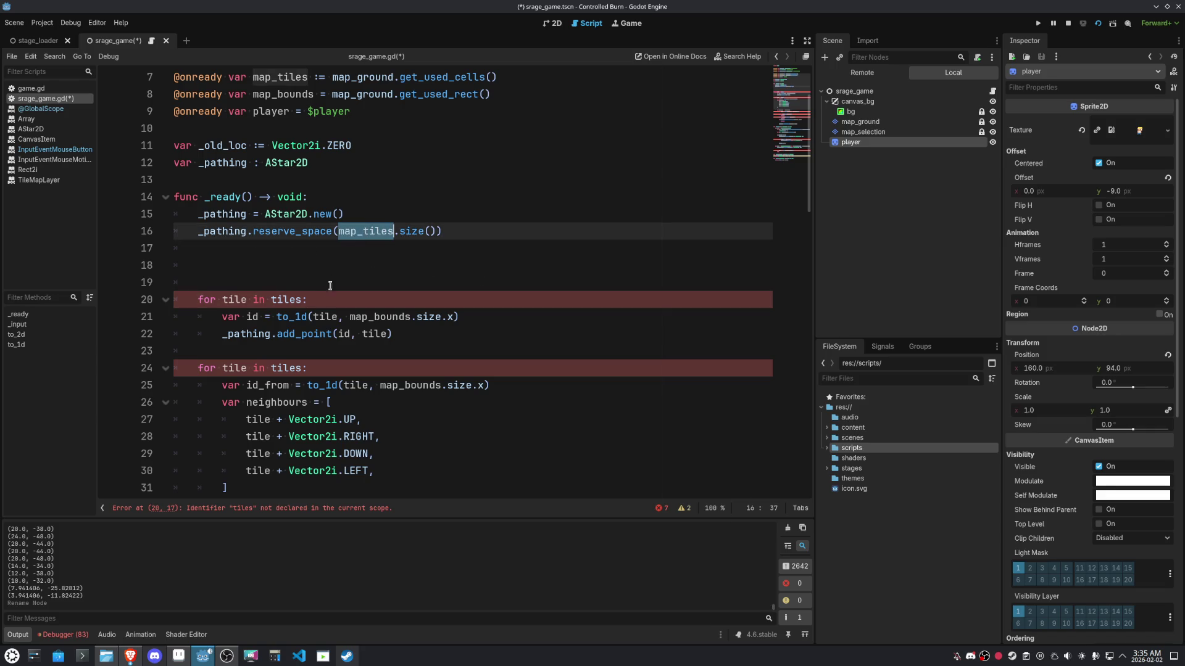
{"action": "double_click", "coordinate": [298, 300]}
{"action": "key", "text": "ctrl+v"}
{"action": "double_click", "coordinate": [298, 364]}
{"action": "key", "text": "ctrl+v"}
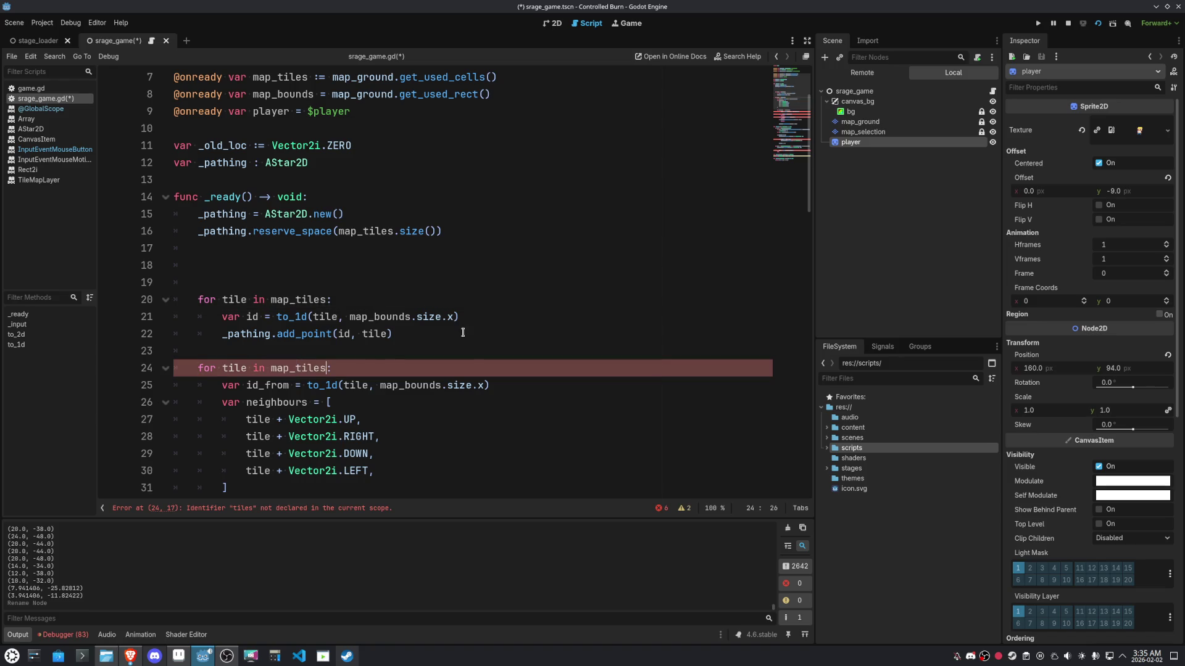
{"action": "scroll", "coordinate": [469, 314], "scroll_direction": "down", "scroll_amount": 4}
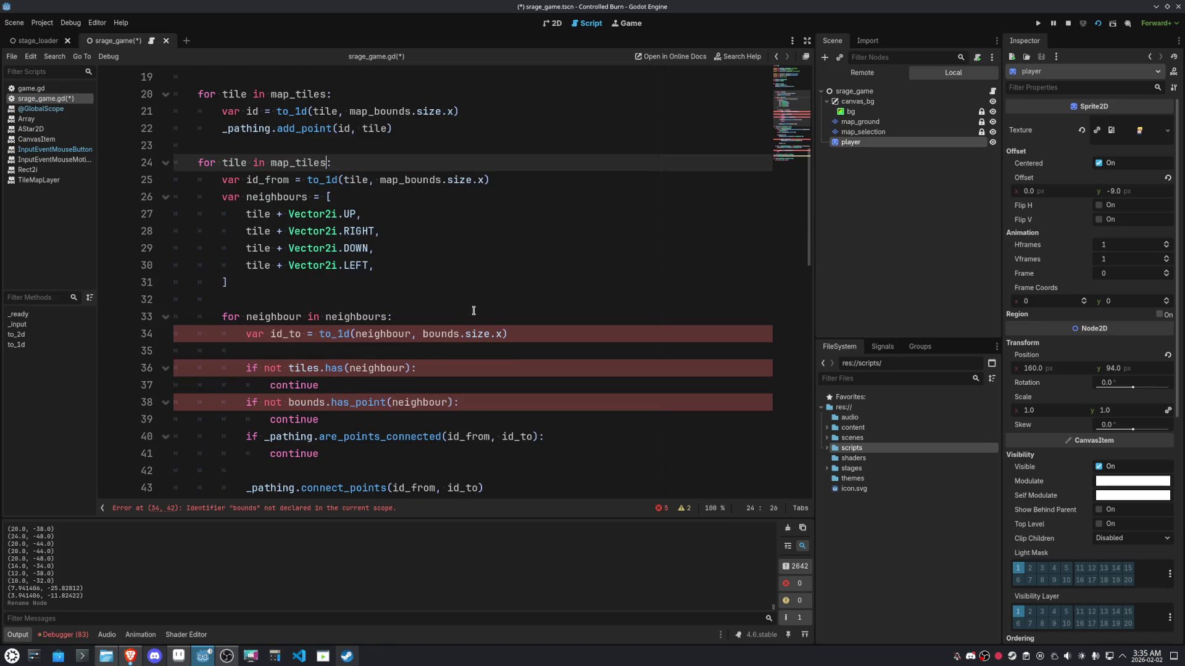
Step: Change bounds to map_bounds on lines 34 and 38
{"action": "double_click", "coordinate": [417, 183]}
{"action": "double_click", "coordinate": [451, 334]}
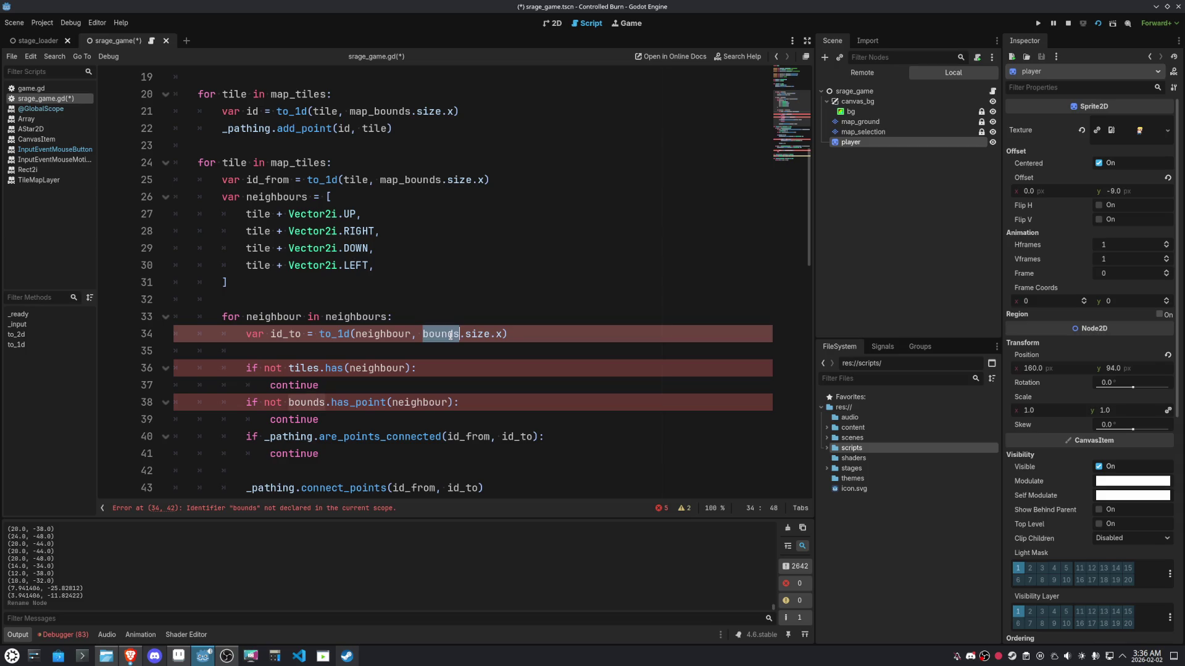
{"action": "type", "text": "map_bounds"}
{"action": "double_click", "coordinate": [318, 403]}
{"action": "type", "text": "map_bounds"}
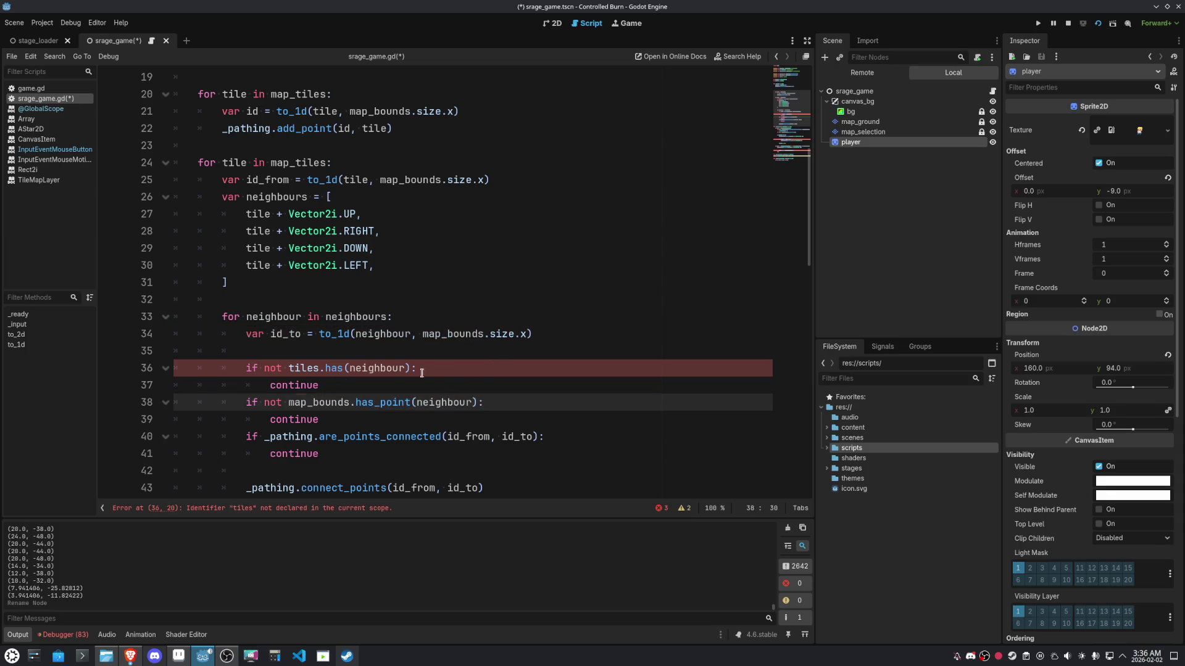
Step: Change tiles to map_tiles on lines 36 and 54
{"action": "double_click", "coordinate": [297, 162]}
{"action": "key", "text": "ctrl+c"}
{"action": "double_click", "coordinate": [302, 367]}
{"action": "key", "text": "ctrl+v"}
{"action": "left_click", "coordinate": [563, 263]}
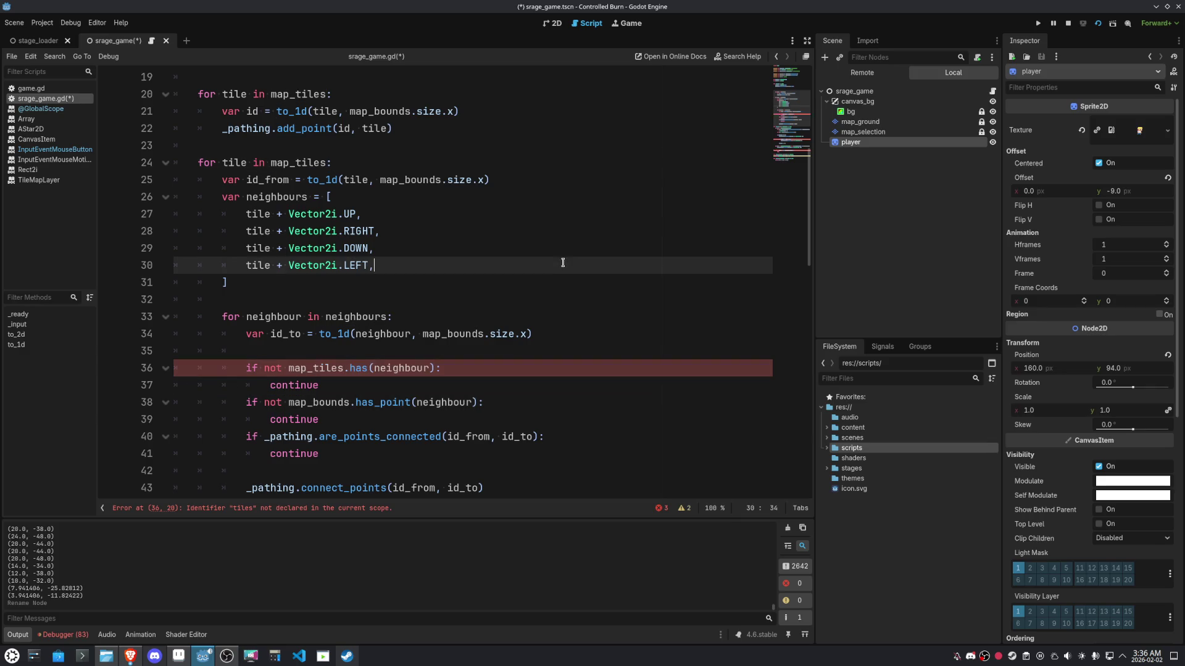
{"action": "scroll", "coordinate": [286, 368], "scroll_direction": "down", "scroll_amount": 6}
{"action": "left_click", "coordinate": [286, 368]}
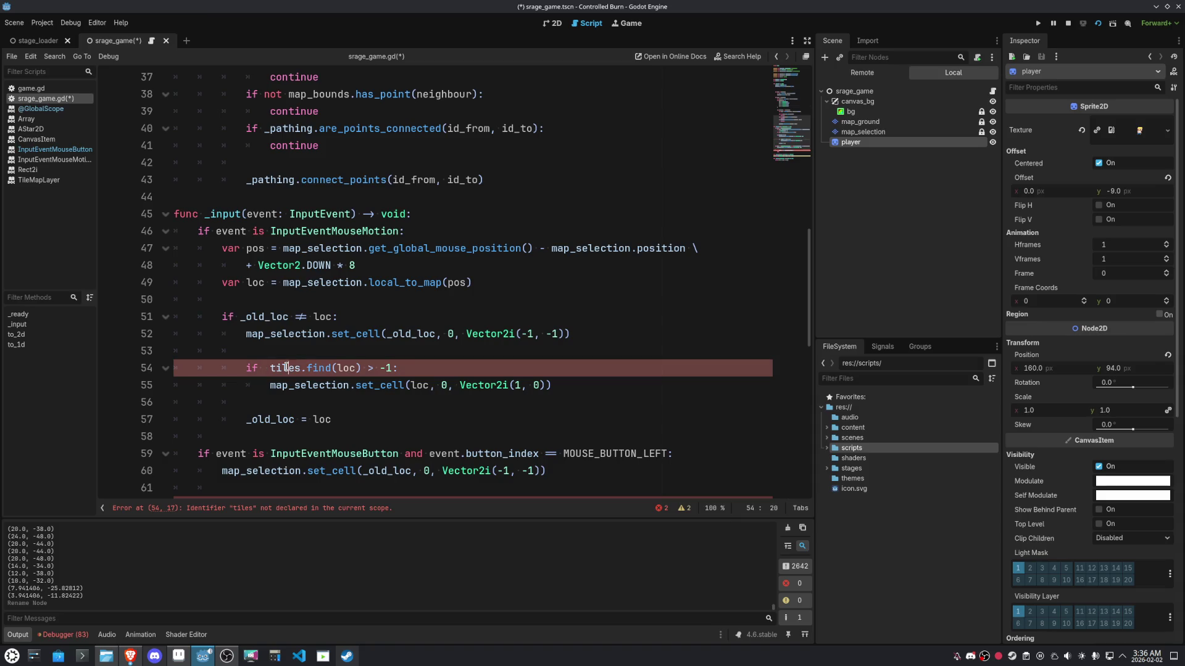
{"action": "double_click", "coordinate": [286, 368]}
{"action": "key", "text": "ctrl+v"}
{"action": "scroll", "coordinate": [555, 248], "scroll_direction": "down", "scroll_amount": 3}
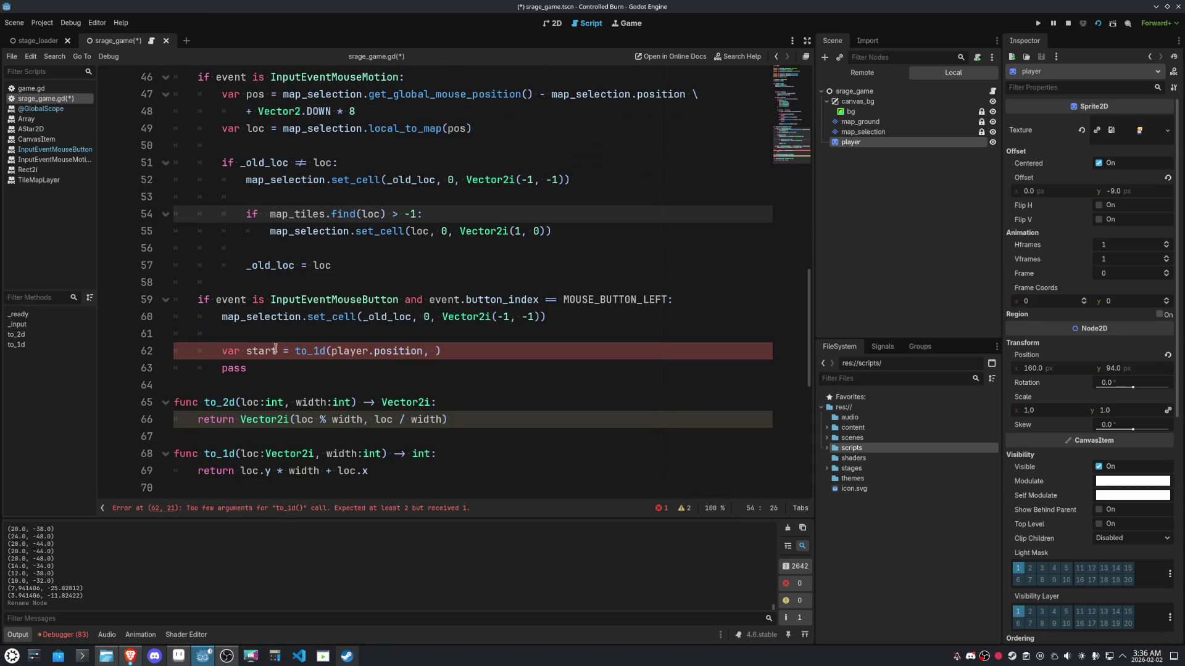
Step: Pass map_bounds.size.x as to_1d's second argument in the start line and save the script
{"action": "left_click", "coordinate": [435, 351]}
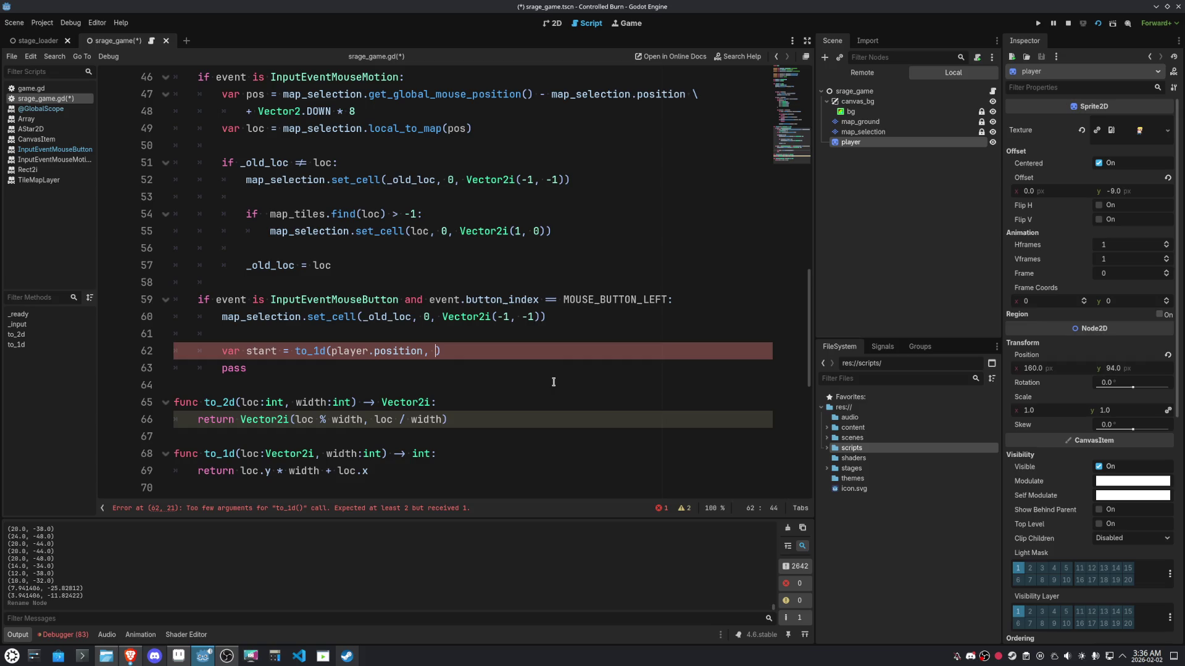
{"action": "type", "text": "map_bounds."}
{"action": "type", "text": "si"}
{"action": "key", "text": "BackSpace"}
{"action": "key", "text": "BackSpace"}
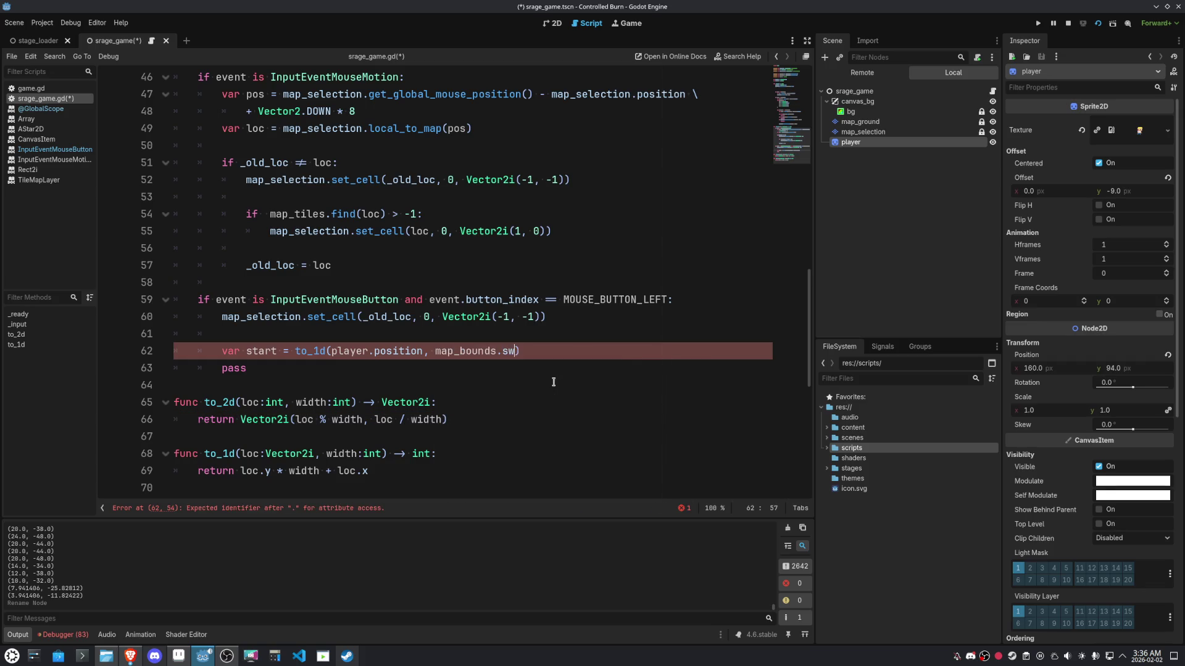
{"action": "type", "text": "w"}
{"action": "key", "text": "BackSpace"}
{"action": "type", "text": "size."}
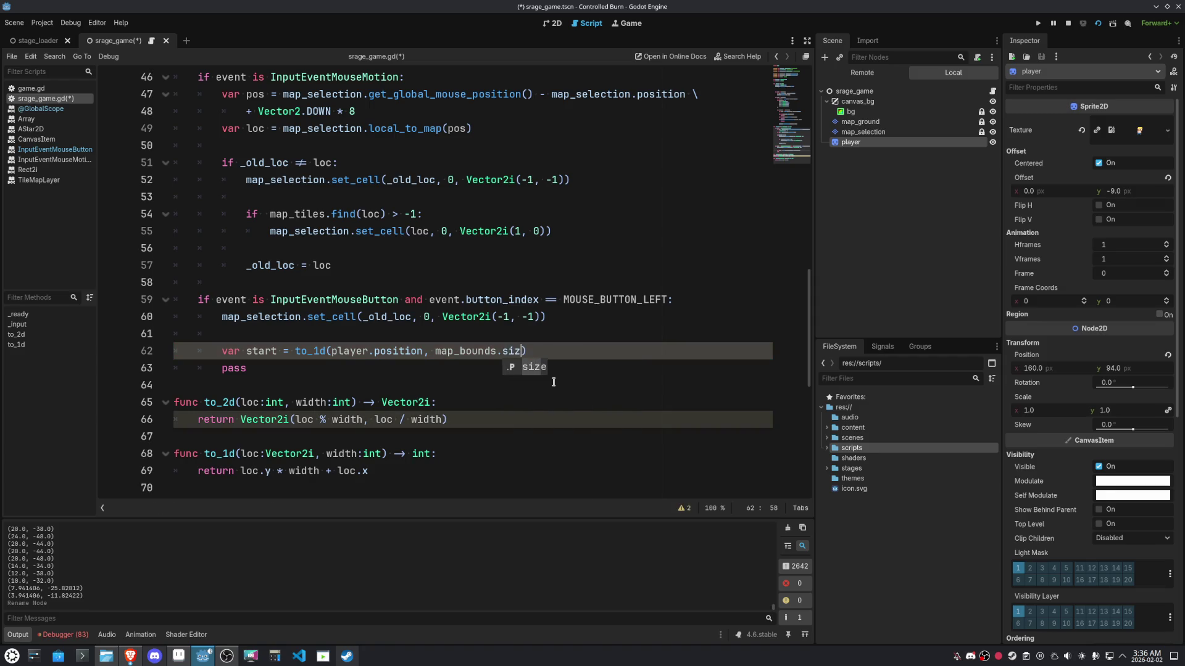
{"action": "type", "text": "x"}
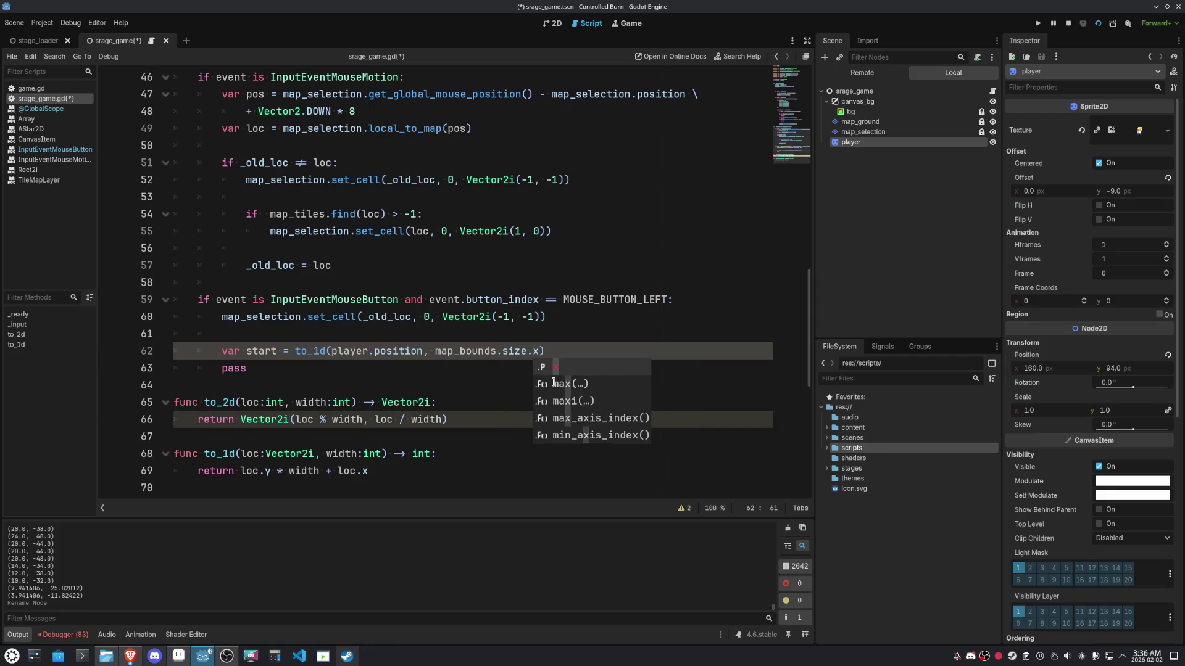
{"action": "key", "text": "Escape"}
{"action": "left_click", "coordinate": [663, 324]}
{"action": "key", "text": "ctrl+s"}
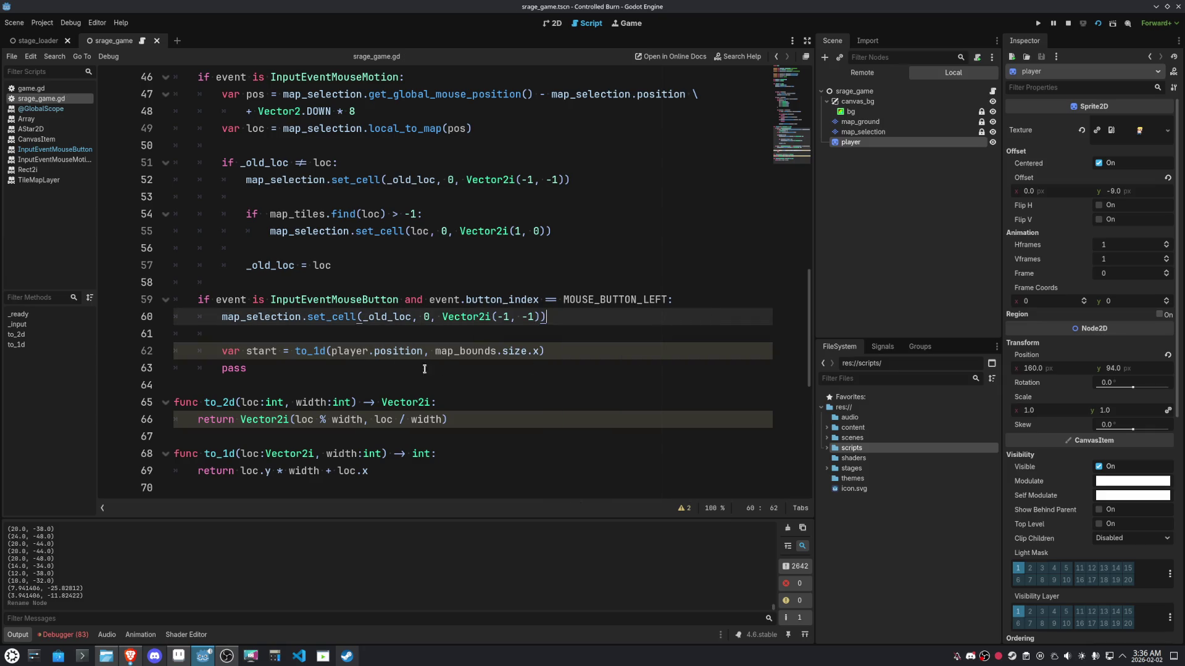
Step: Replace the pass placeholder on line 63 with an unfinished 'var end = to_1d(' line
{"action": "left_click", "coordinate": [331, 370]}
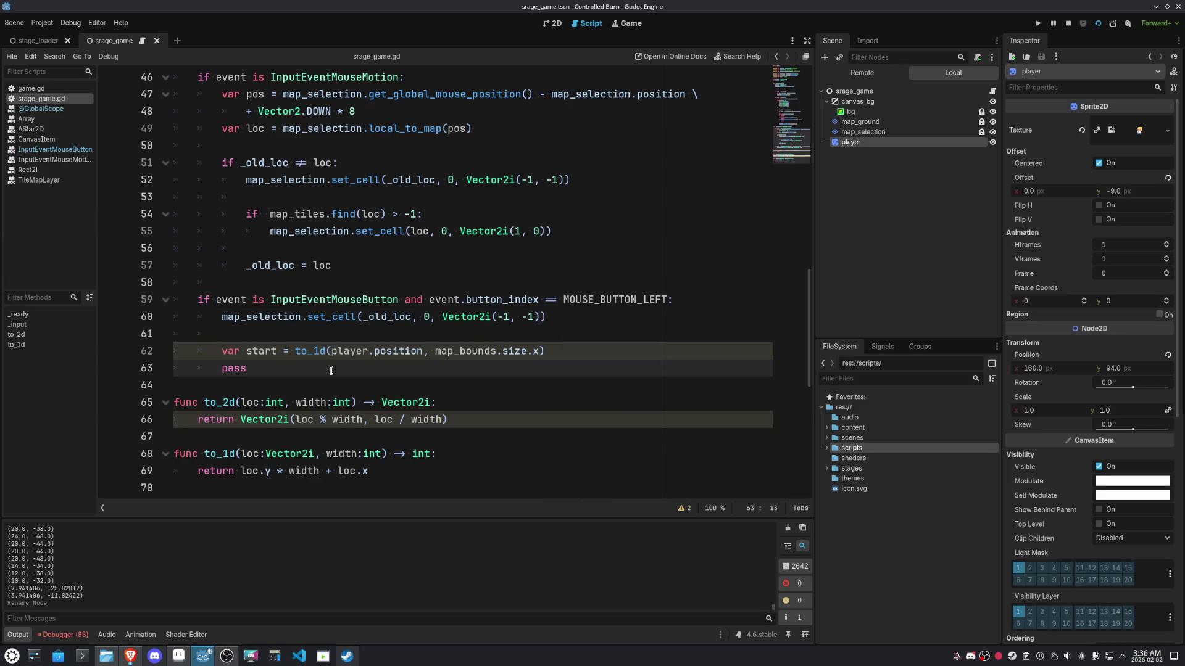
{"action": "key", "text": "BackSpace"}
{"action": "key", "text": "BackSpace"}
{"action": "key", "text": "BackSpace"}
{"action": "type", "text": "var end = "}
{"action": "type", "text": "to_"}
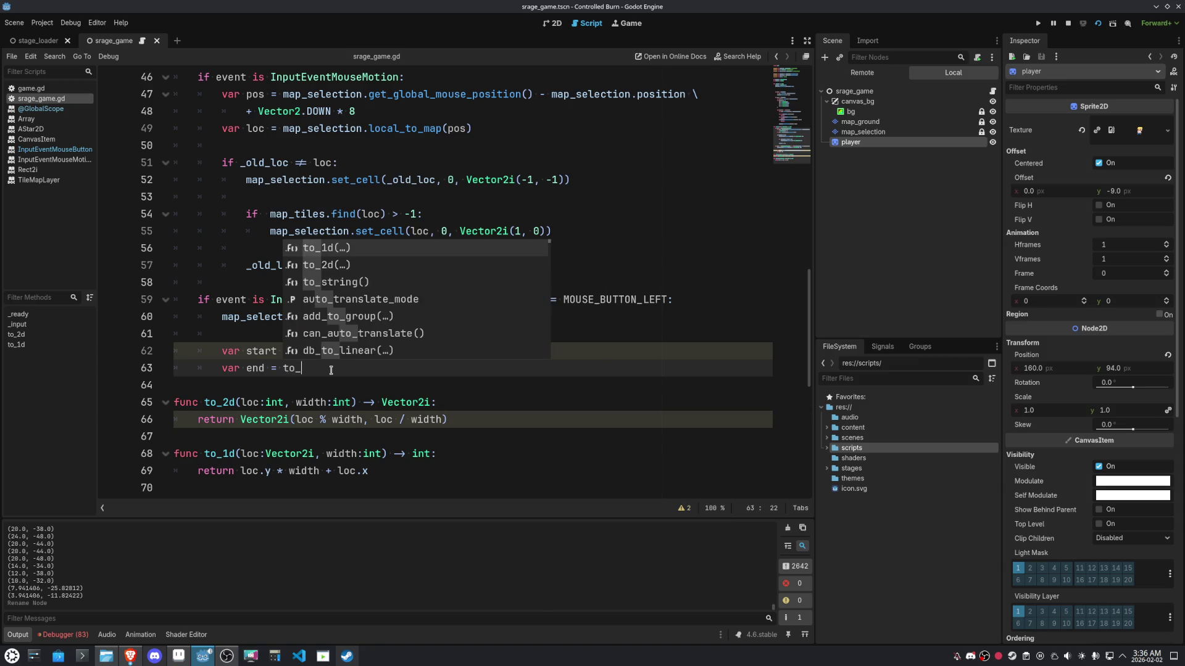
{"action": "key", "text": "Return"}
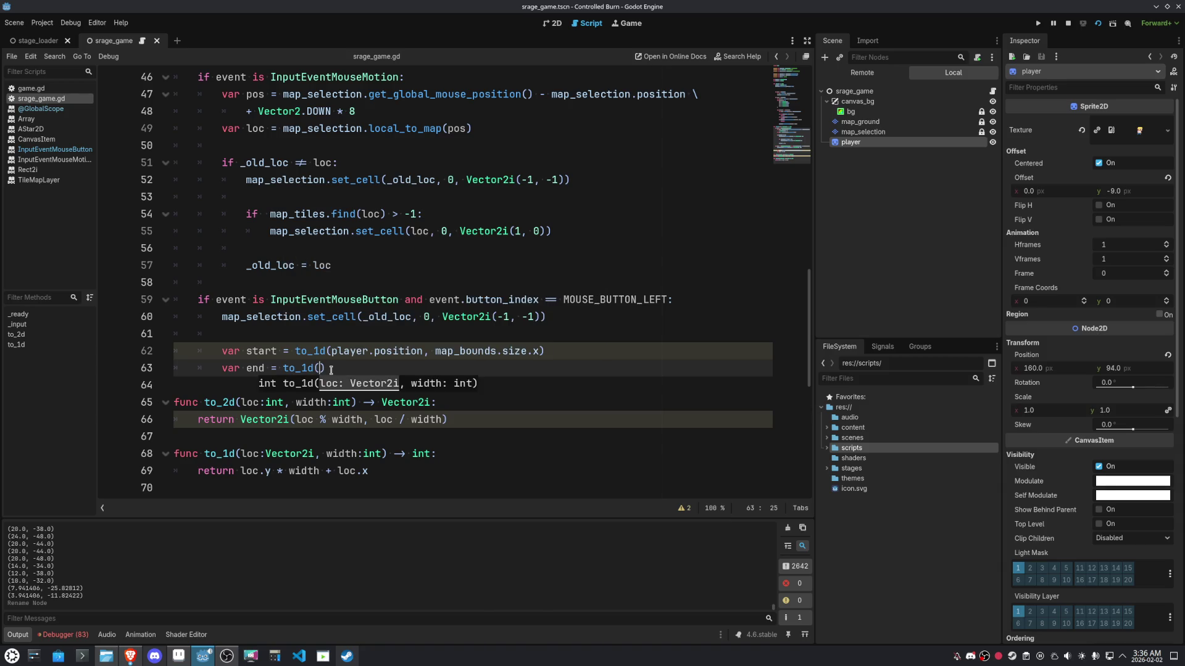
{"action": "scroll", "coordinate": [331, 369], "scroll_direction": "up", "scroll_amount": 3}
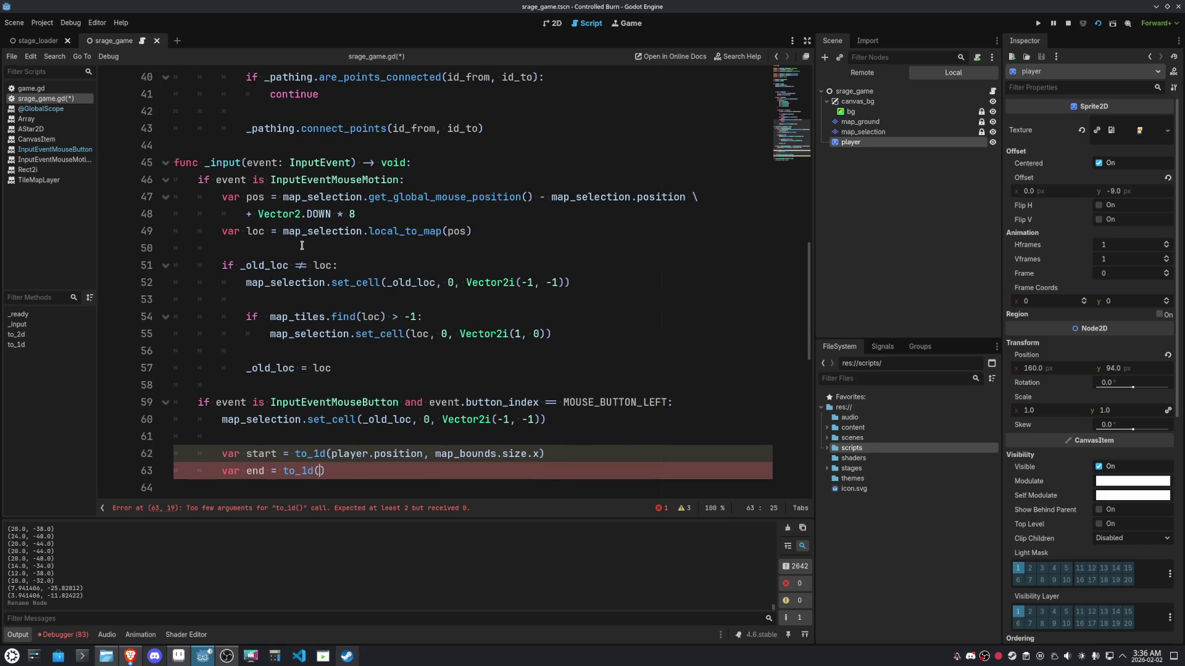
Step: Paste the var pos and var loc mouse-to-tile lines right under the MOUSE_BUTTON_LEFT condition
{"action": "mouse_move", "coordinate": [220, 197]}
{"action": "left_mouse_down"}
{"action": "mouse_move", "coordinate": [465, 210]}
{"action": "mouse_move", "coordinate": [483, 226]}
{"action": "left_mouse_up"}
{"action": "key", "text": "ctrl+c"}
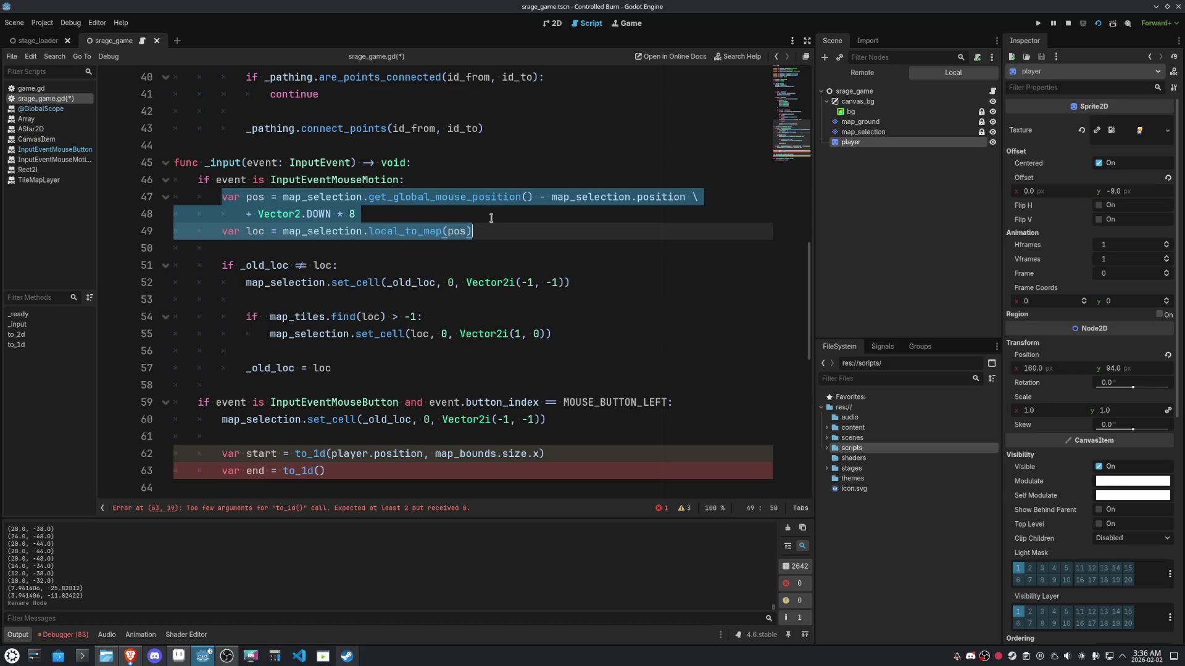
{"action": "scroll", "coordinate": [491, 218], "scroll_direction": "down", "scroll_amount": 3}
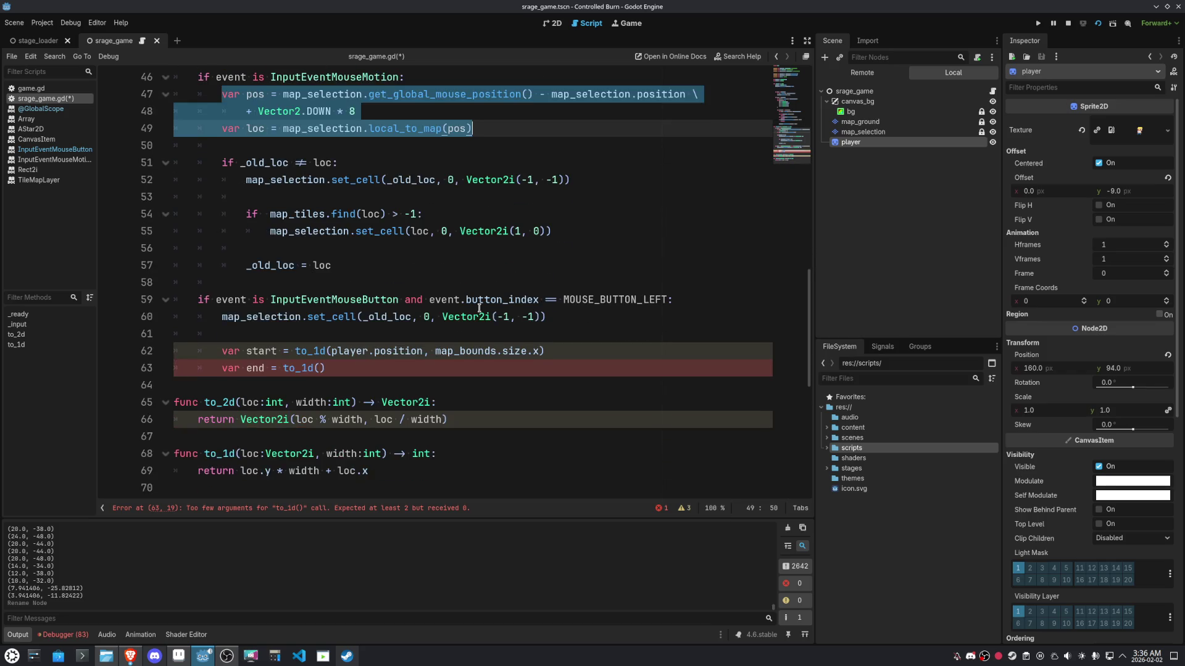
{"action": "left_click", "coordinate": [679, 303]}
{"action": "key", "text": "Return"}
{"action": "key", "text": "Return"}
{"action": "key", "text": "Up"}
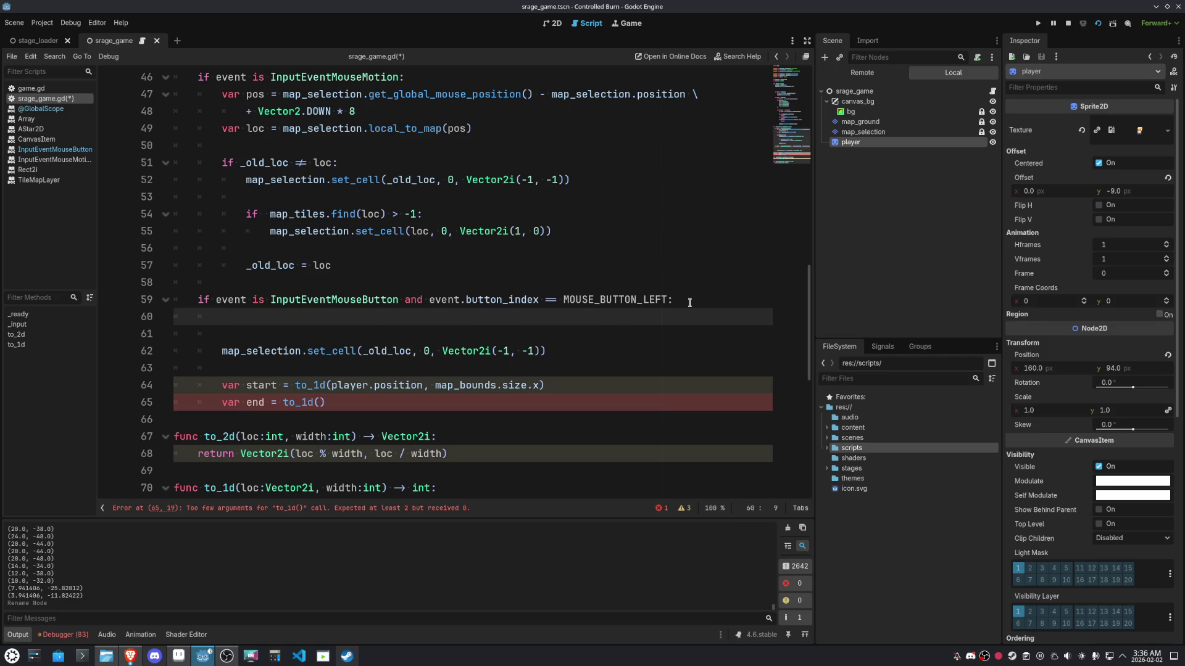
{"action": "key", "text": "ctrl+v"}
{"action": "scroll", "coordinate": [587, 311], "scroll_direction": "down", "scroll_amount": 1}
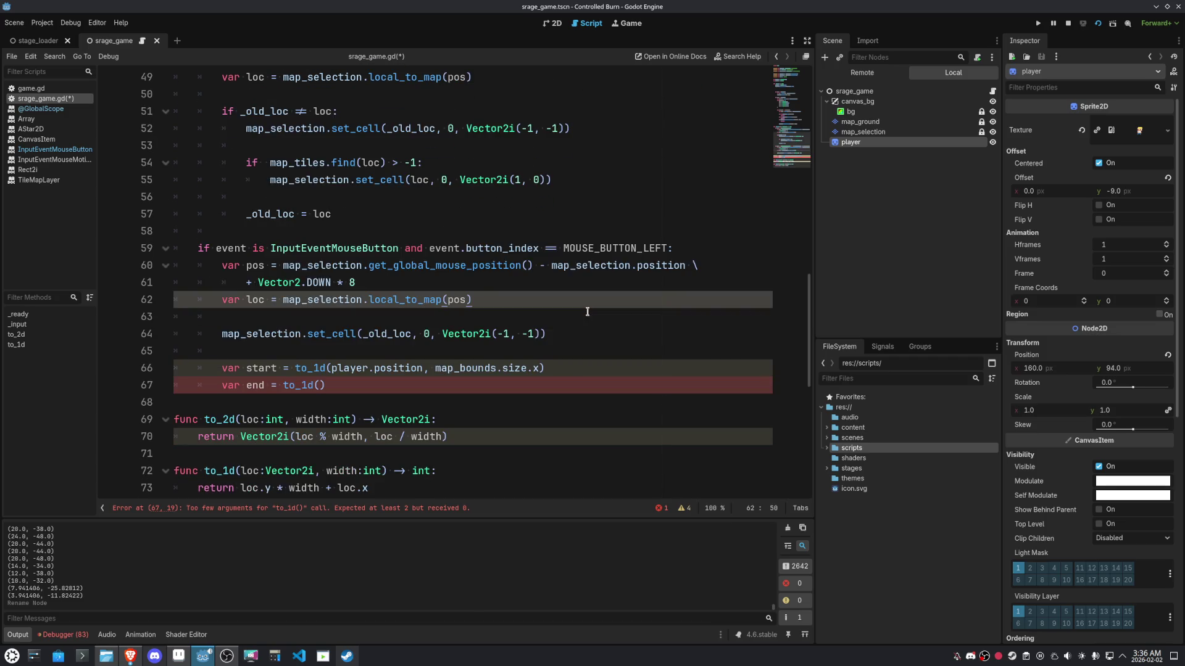
{"action": "double_click", "coordinate": [256, 301]}
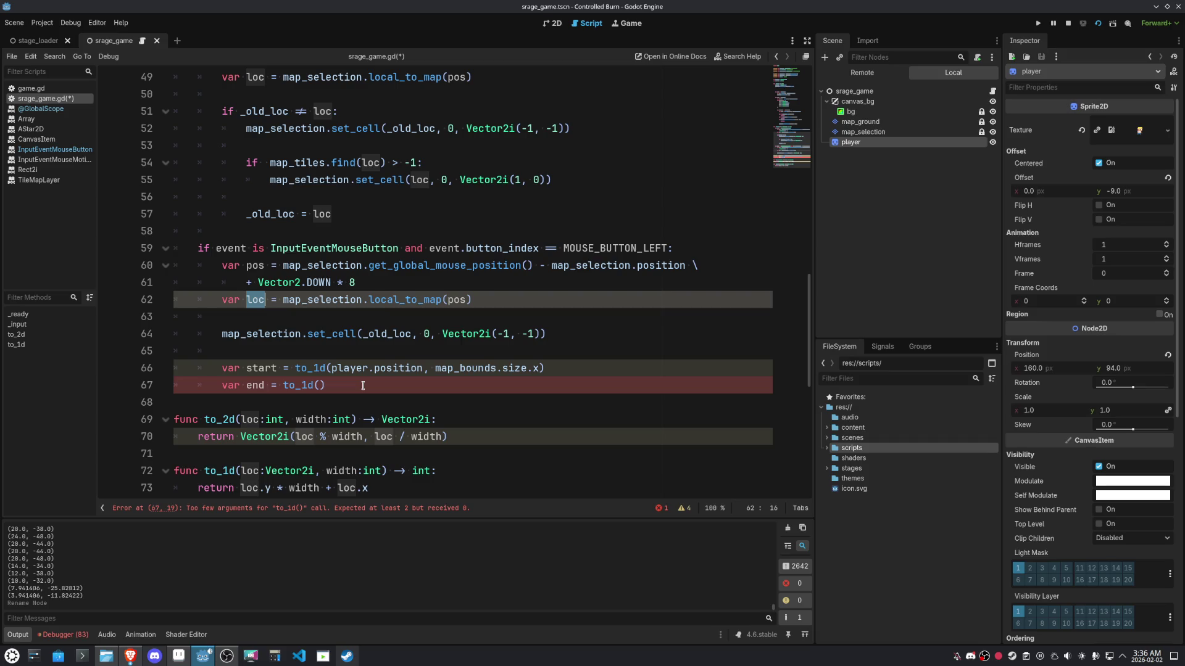
{"action": "mouse_move", "coordinate": [366, 374]}
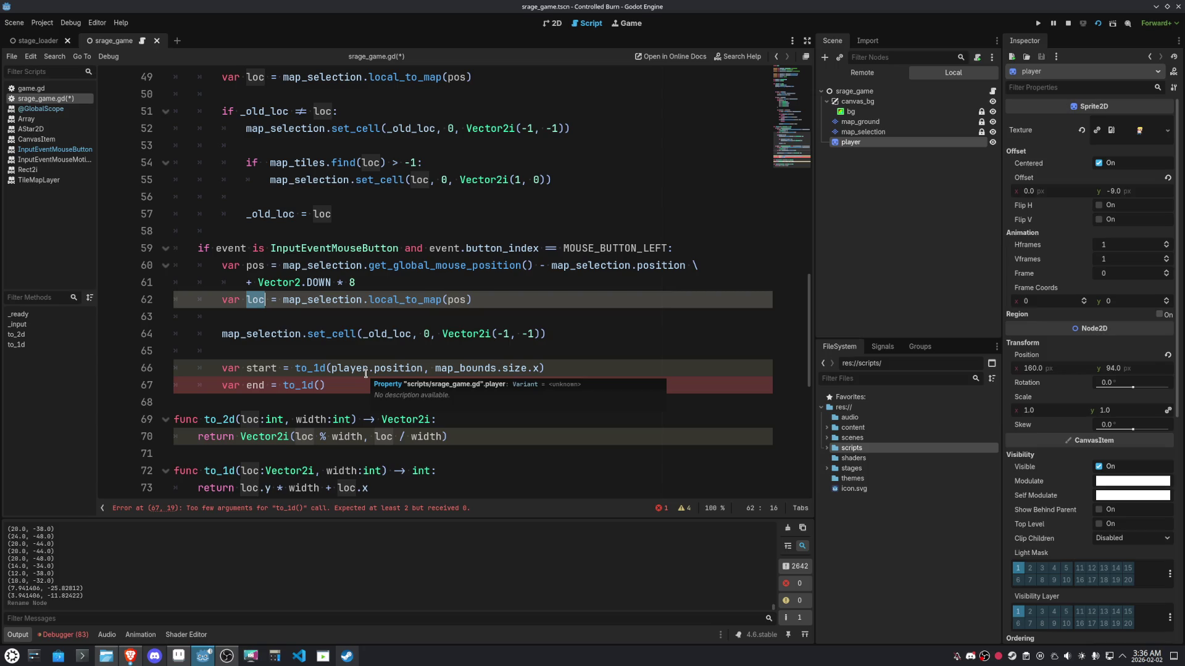
{"action": "scroll", "coordinate": [370, 370], "scroll_direction": "down", "scroll_amount": 2}
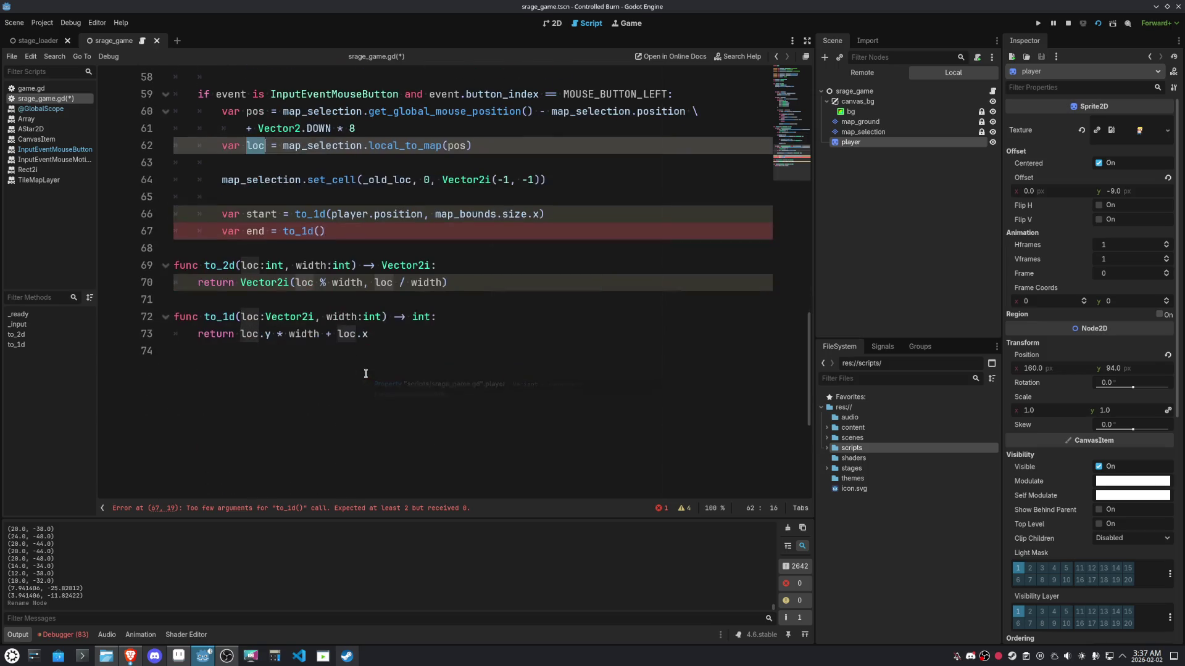
{"action": "scroll", "coordinate": [450, 362], "scroll_direction": "up", "scroll_amount": 3}
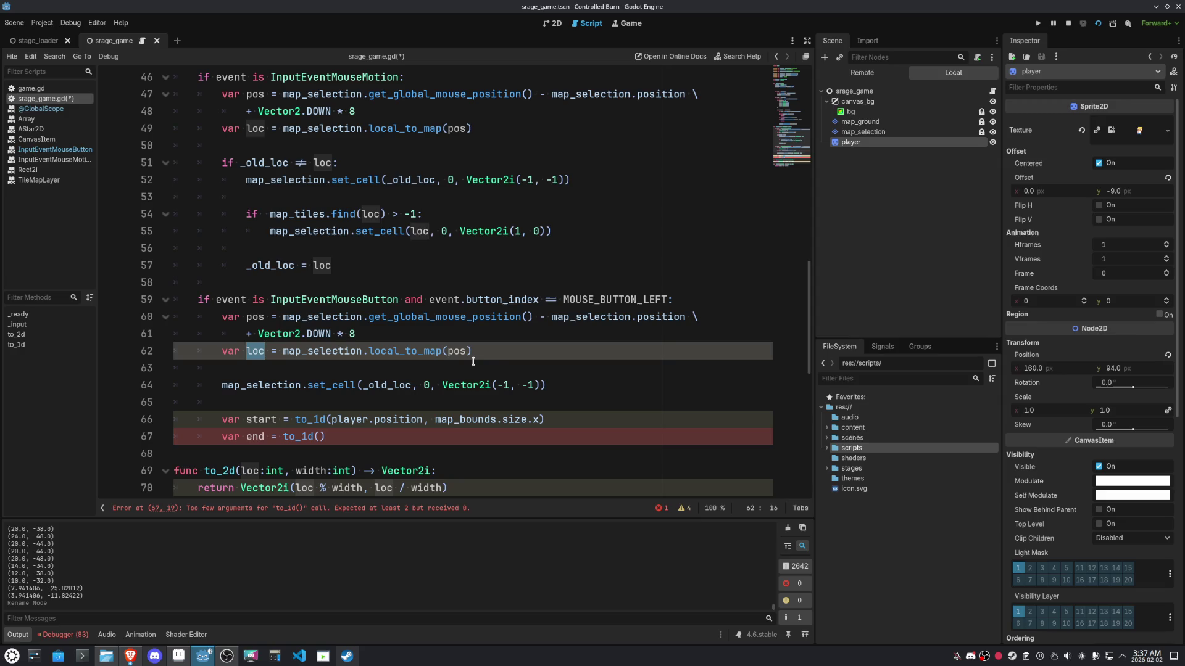
{"action": "scroll", "coordinate": [473, 362], "scroll_direction": "up", "scroll_amount": 9}
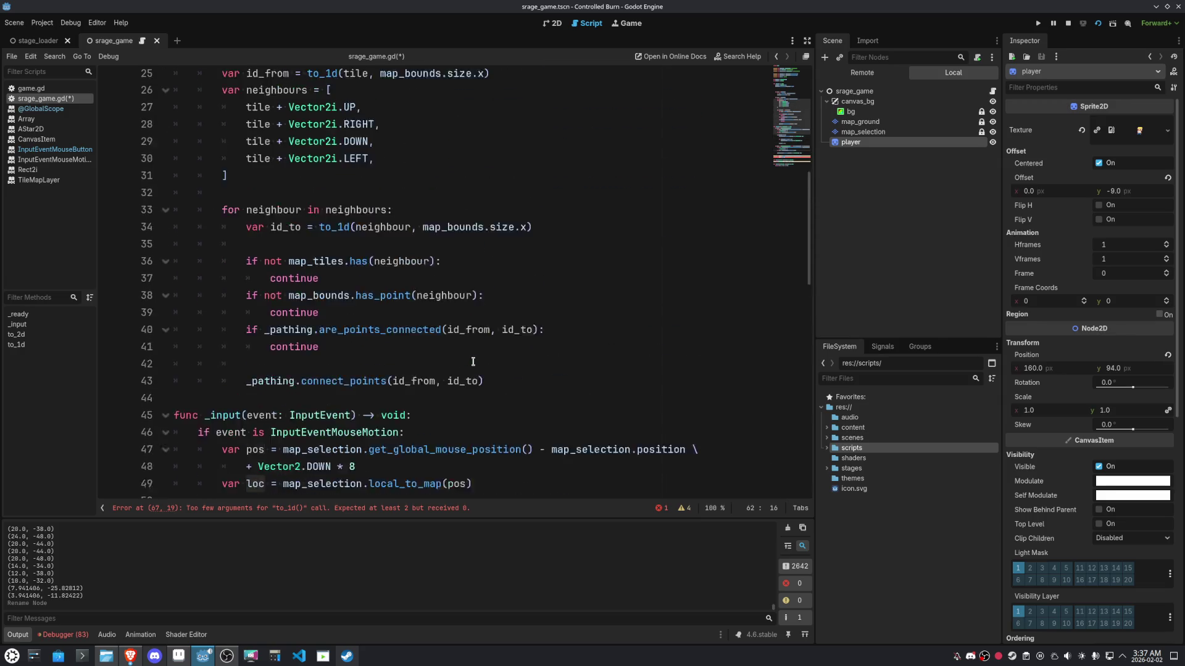
{"action": "scroll", "coordinate": [474, 359], "scroll_direction": "up", "scroll_amount": 5}
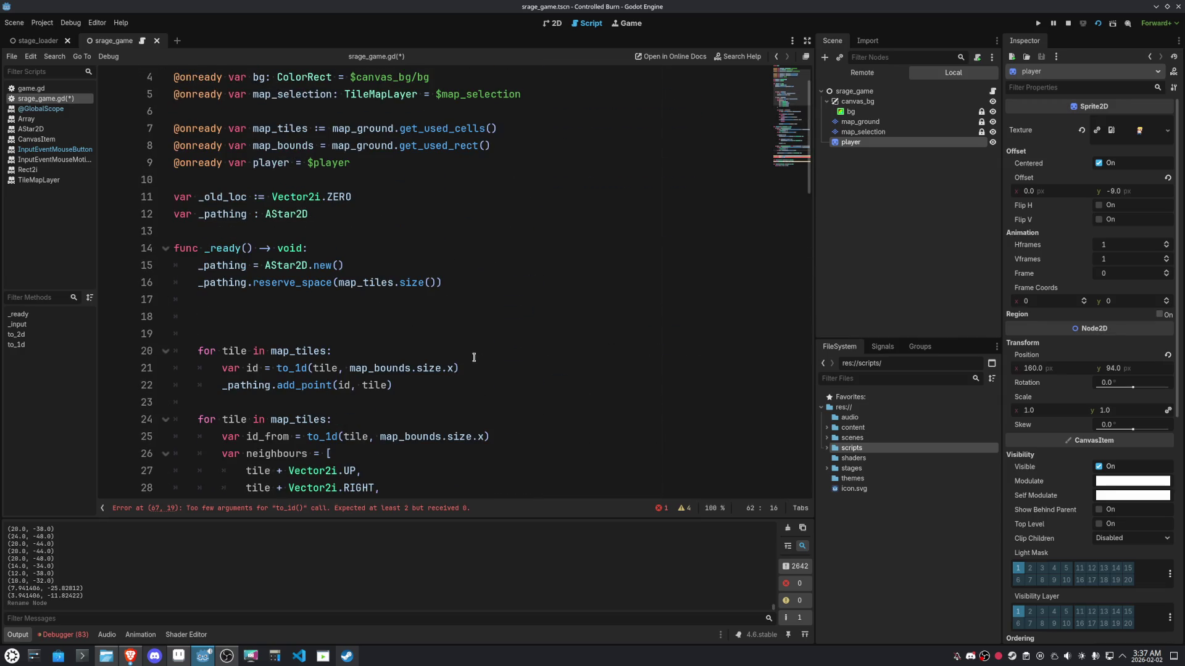
{"action": "scroll", "coordinate": [488, 354], "scroll_direction": "down", "scroll_amount": 4}
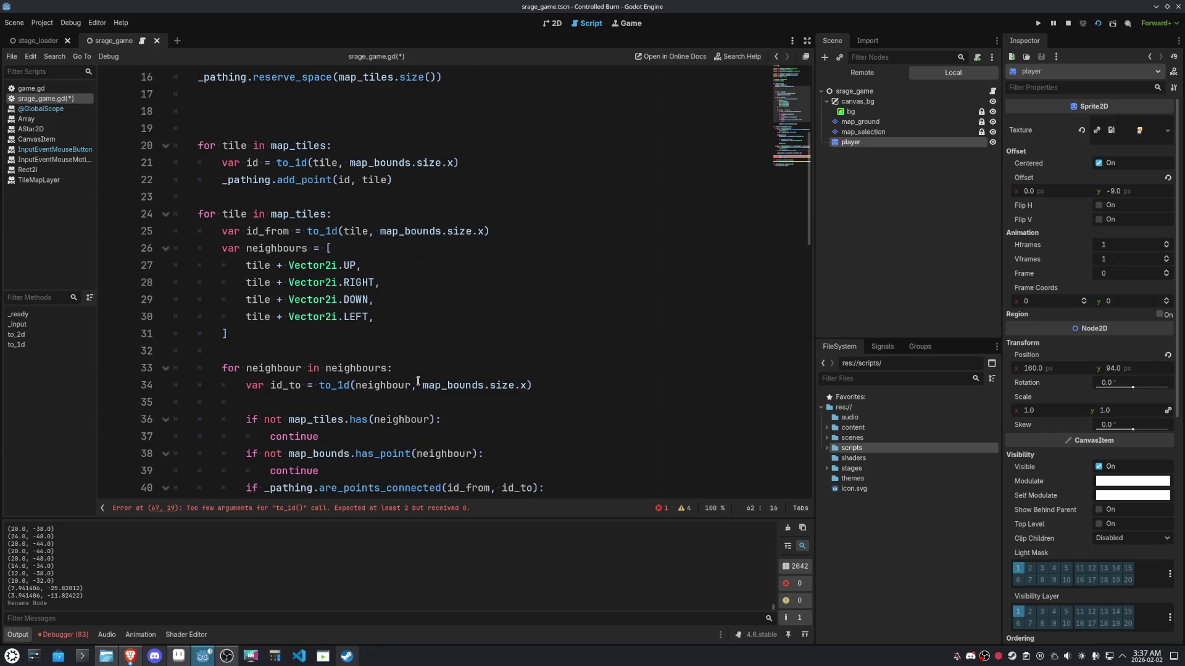
{"action": "mouse_move", "coordinate": [335, 389]}
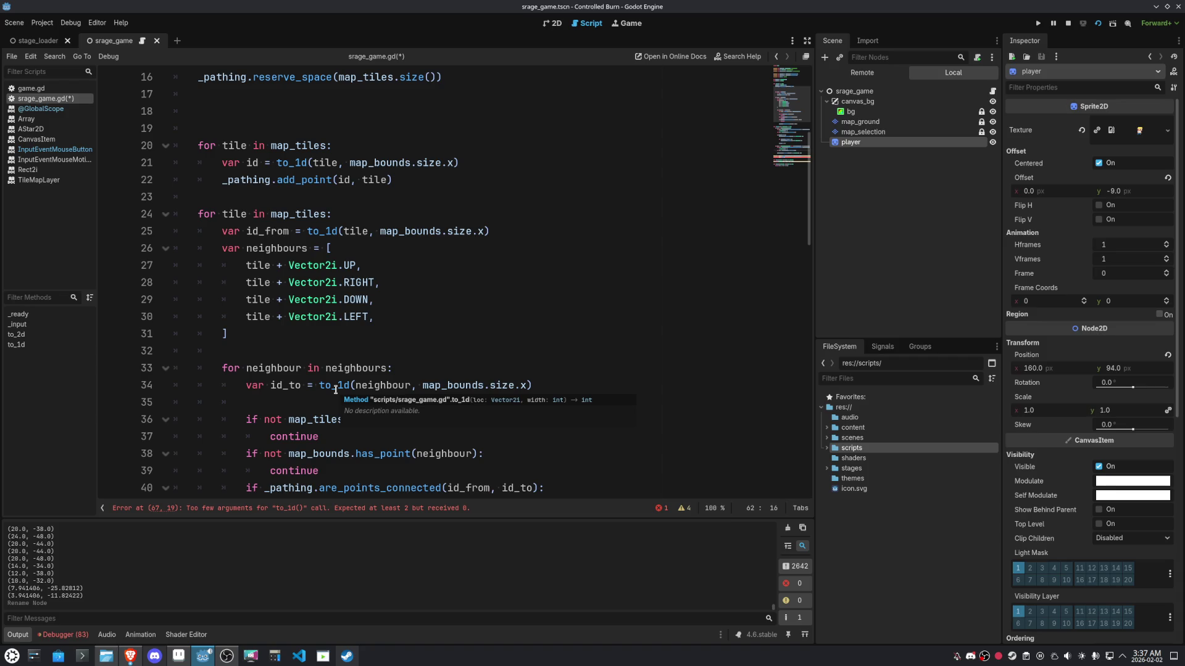
{"action": "scroll", "coordinate": [571, 324], "scroll_direction": "down", "scroll_amount": 2}
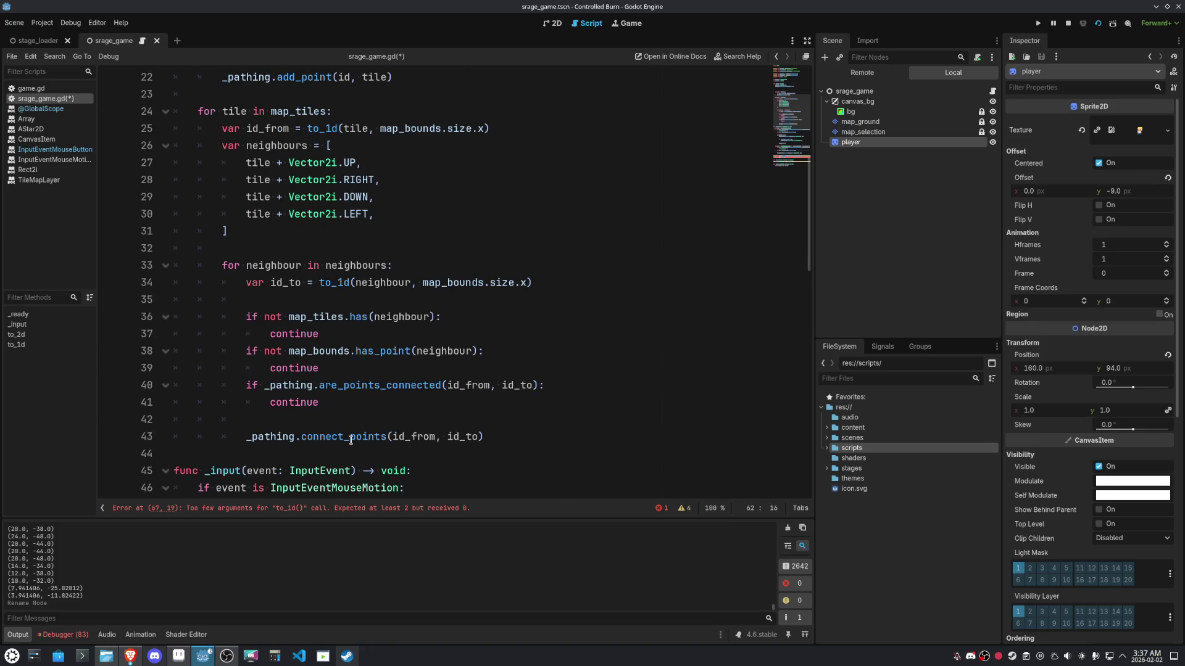
{"action": "mouse_move", "coordinate": [352, 438]}
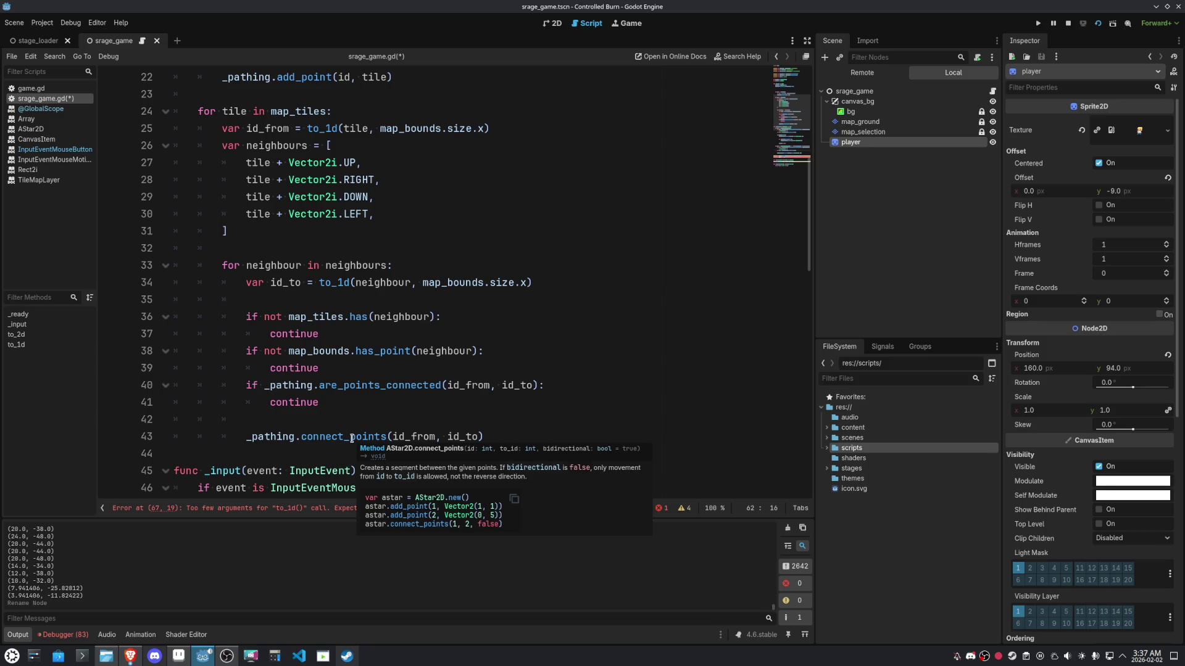
{"action": "left_click", "coordinate": [596, 369]}
{"action": "scroll", "coordinate": [598, 365], "scroll_direction": "down", "scroll_amount": 2}
{"action": "scroll", "coordinate": [598, 364], "scroll_direction": "down", "scroll_amount": 7}
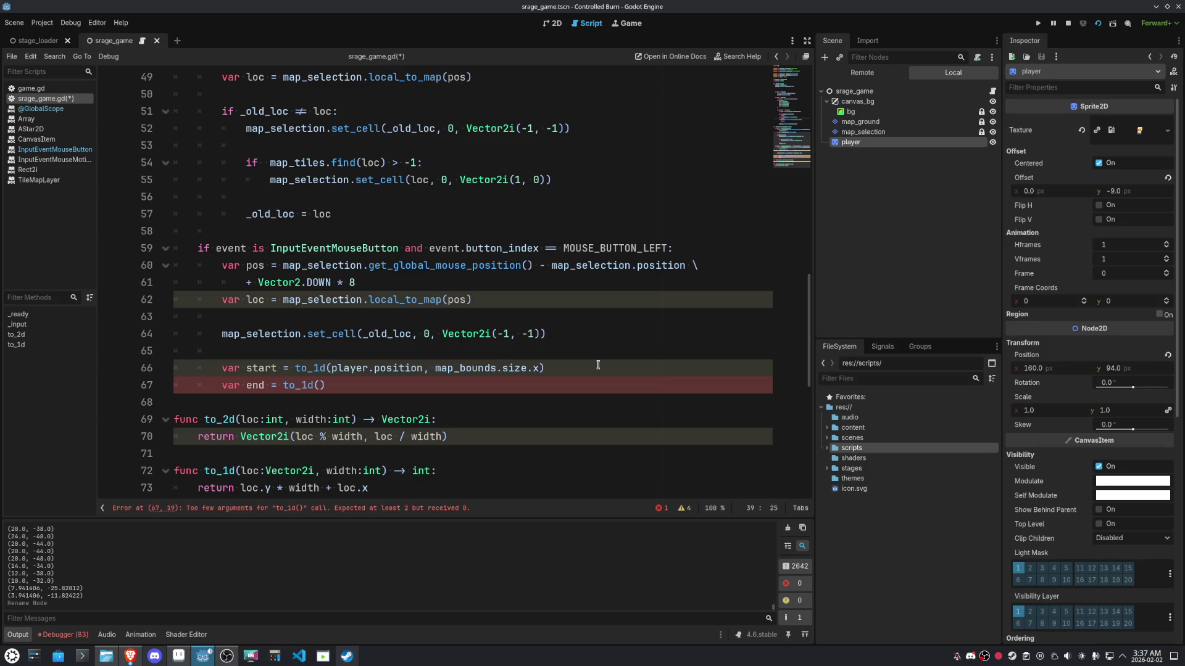
{"action": "double_click", "coordinate": [415, 368]}
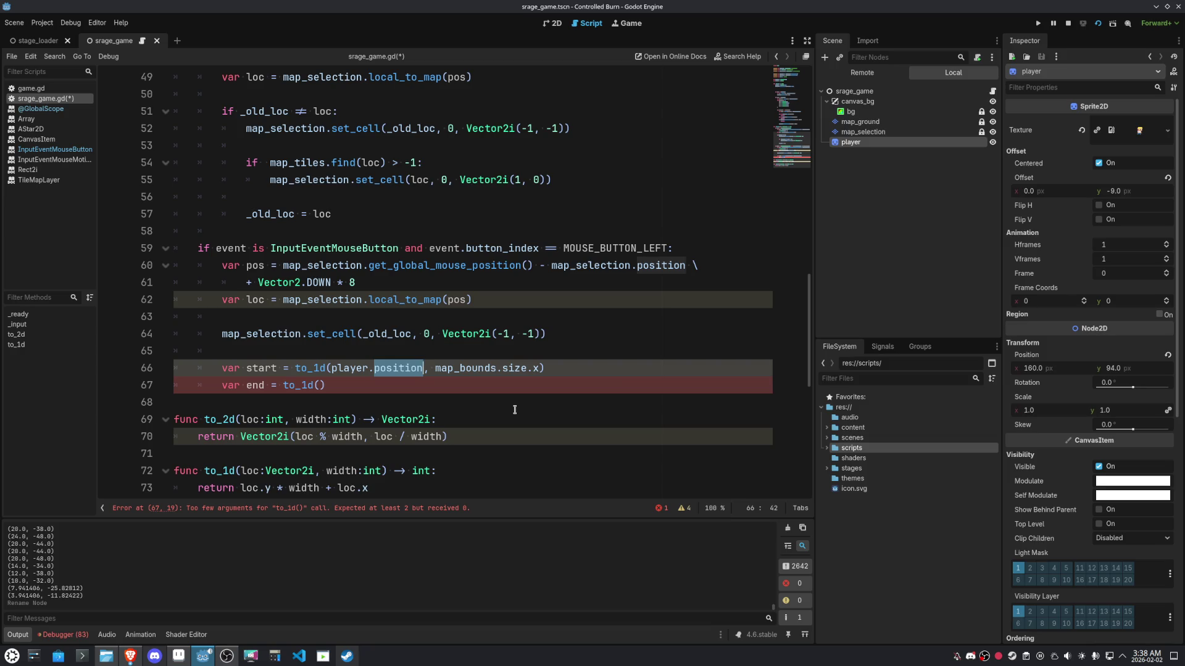
Step: Change start's argument from player.position to map_selection.local_to_map(player.position)
{"action": "left_click", "coordinate": [328, 368]}
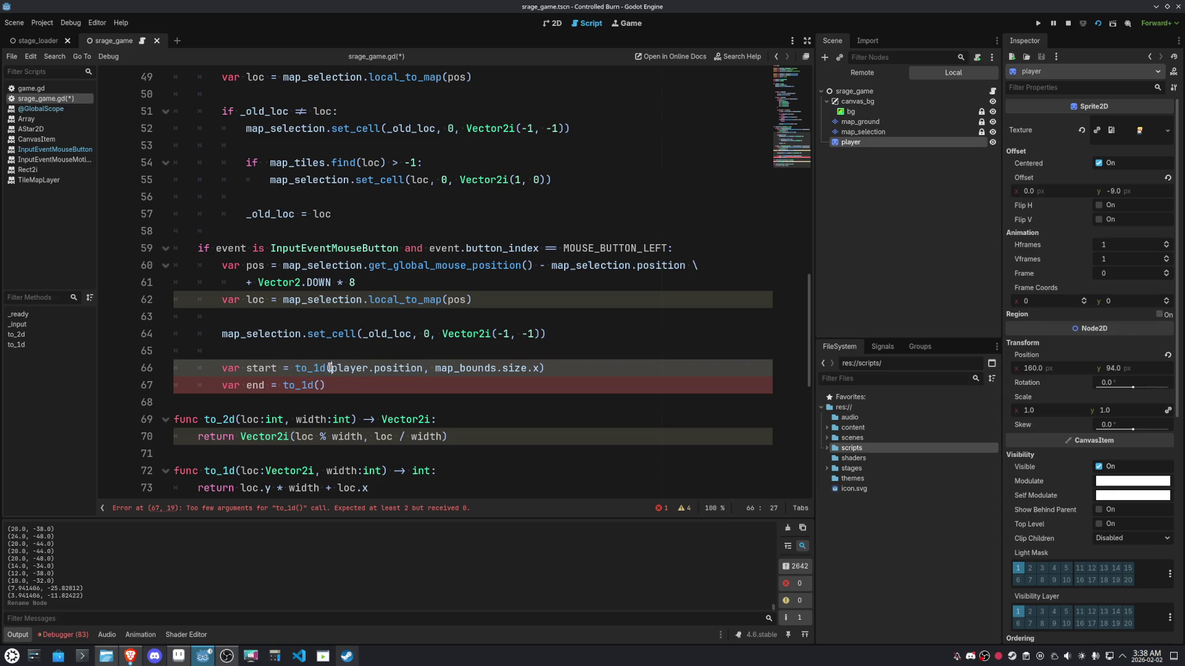
{"action": "left_click", "coordinate": [425, 368], "text": "shift"}
{"action": "key", "text": "BackSpace"}
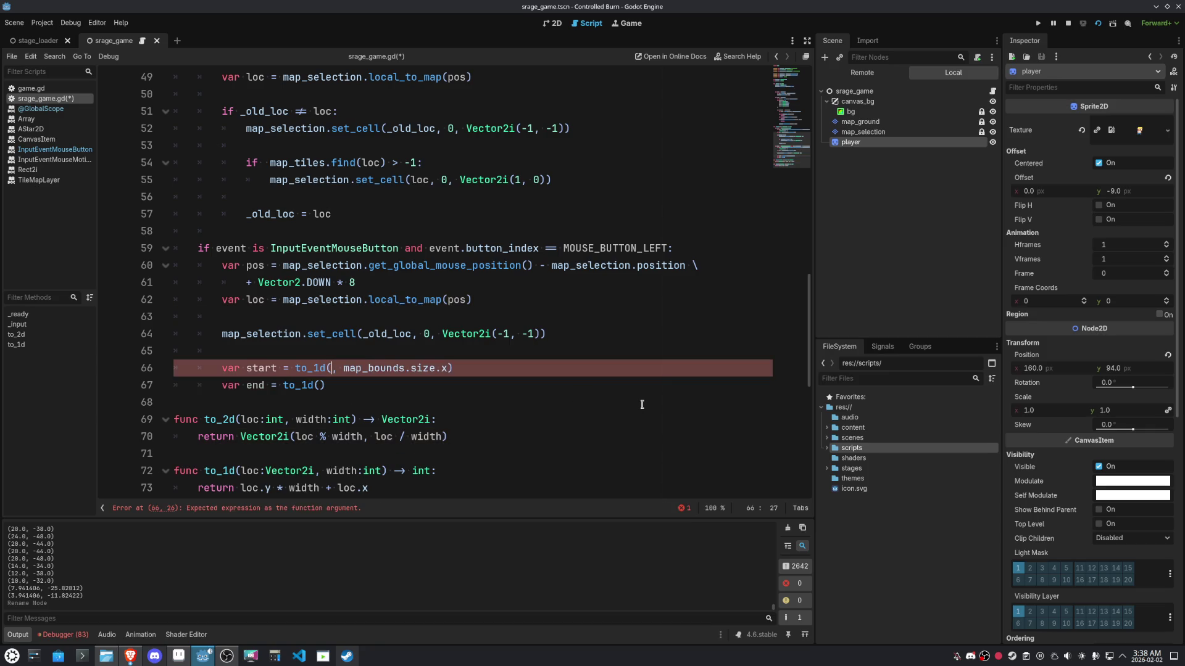
{"action": "type", "text": "map"}
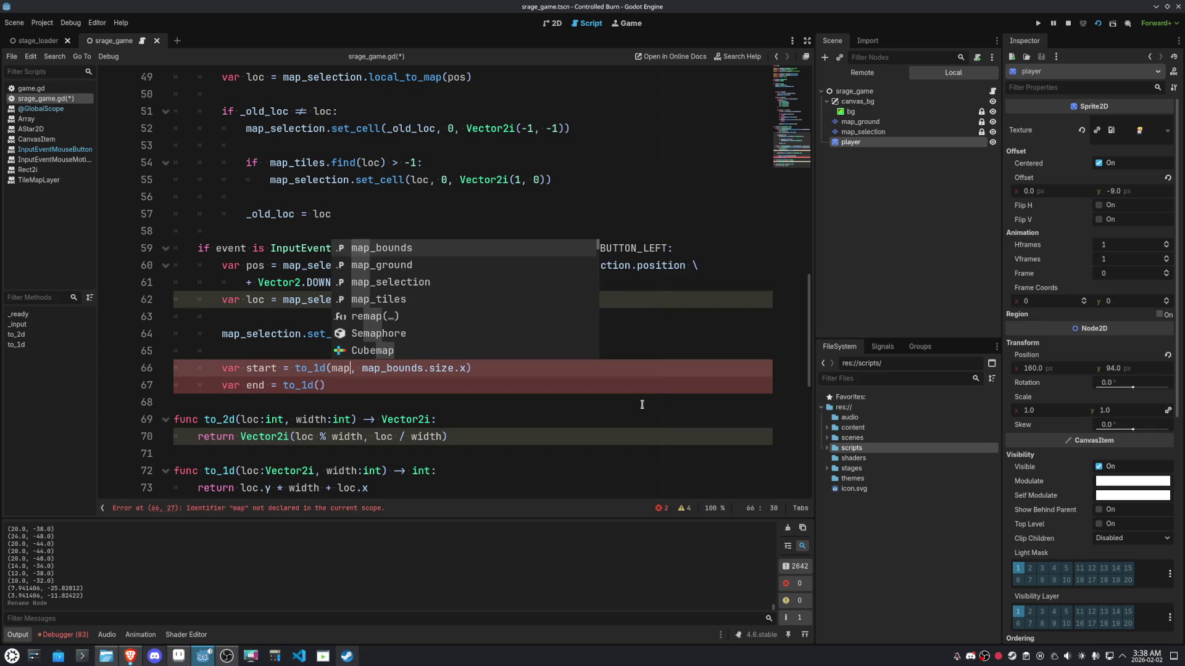
{"action": "key", "text": "Down"}
{"action": "key", "text": "Down"}
{"action": "key", "text": "Return"}
{"action": "type", "text": "."}
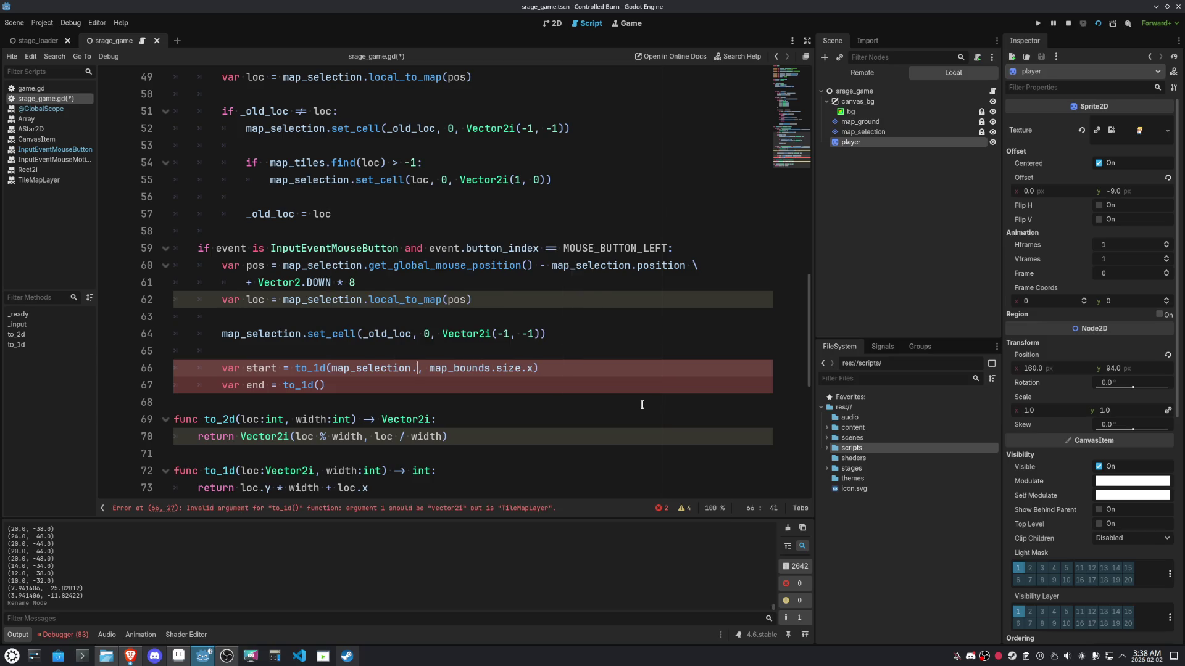
{"action": "type", "text": "loc"}
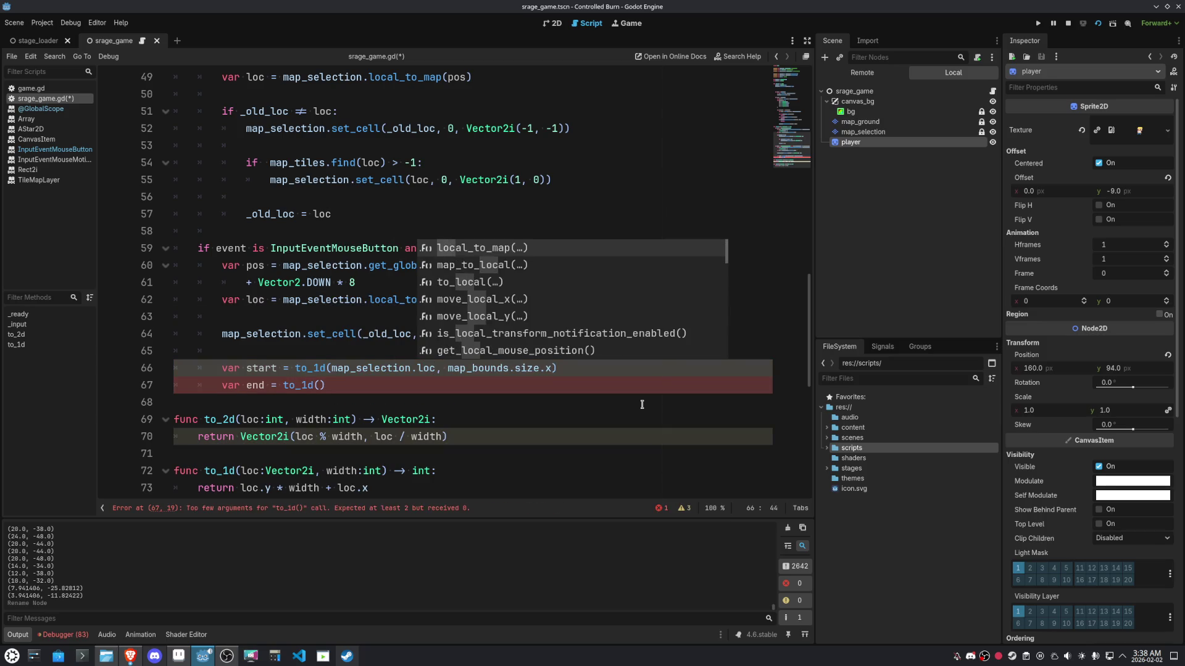
{"action": "key", "text": "Return"}
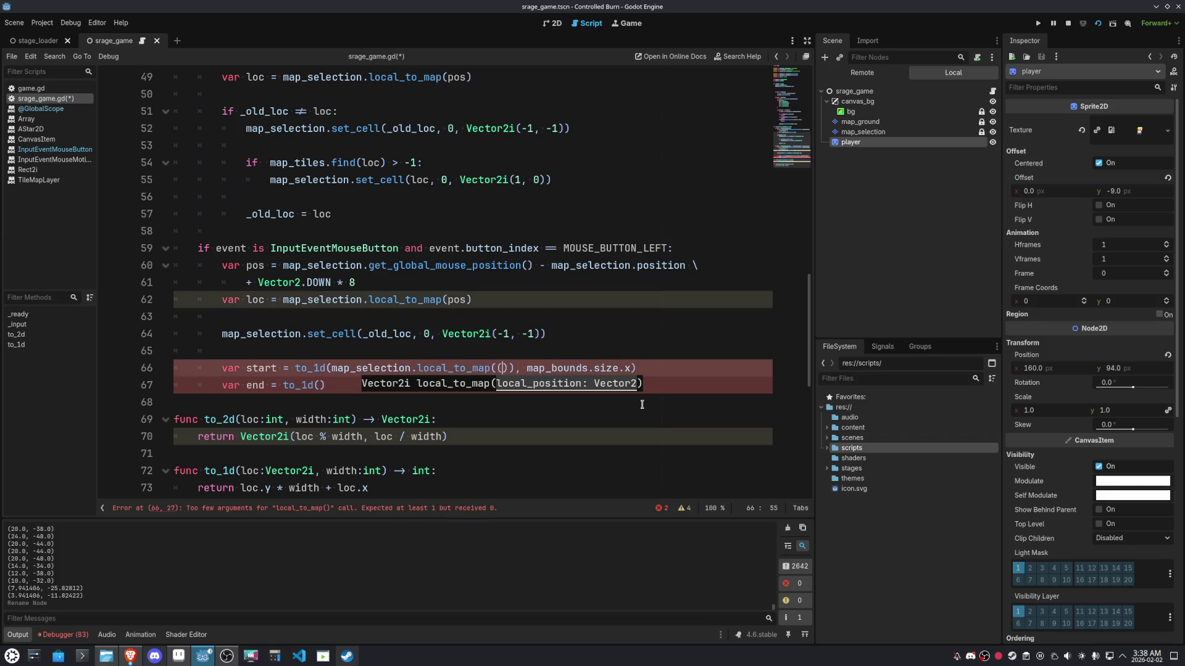
{"action": "type", "text": "player.position"}
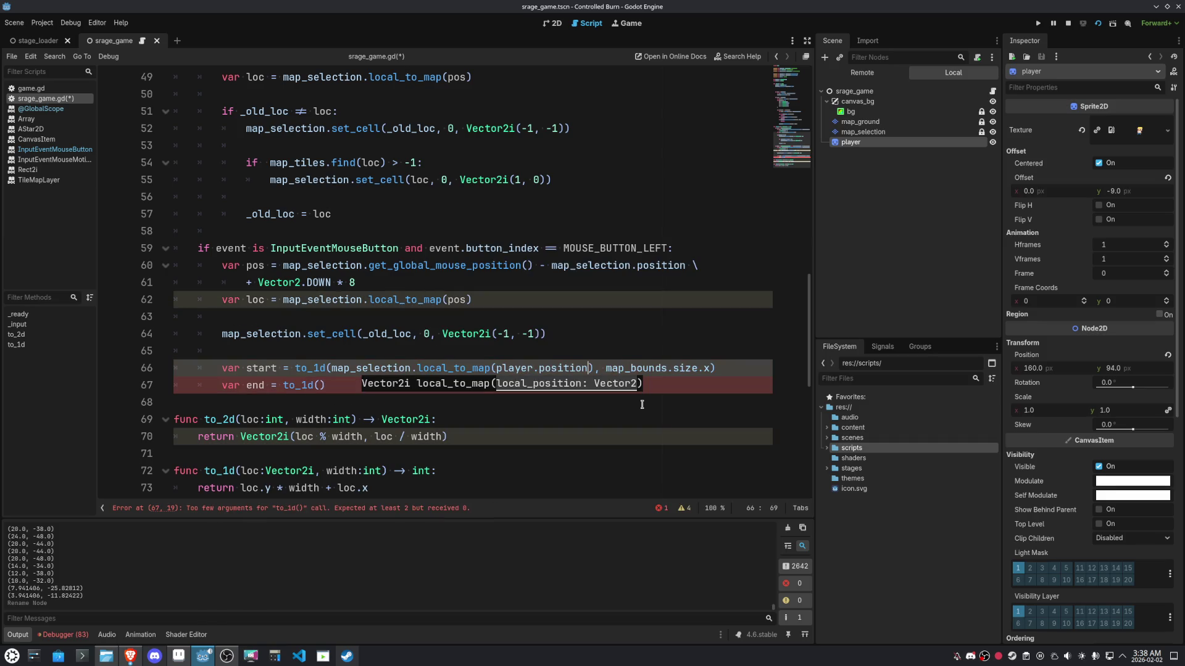
{"action": "left_click", "coordinate": [641, 405]}
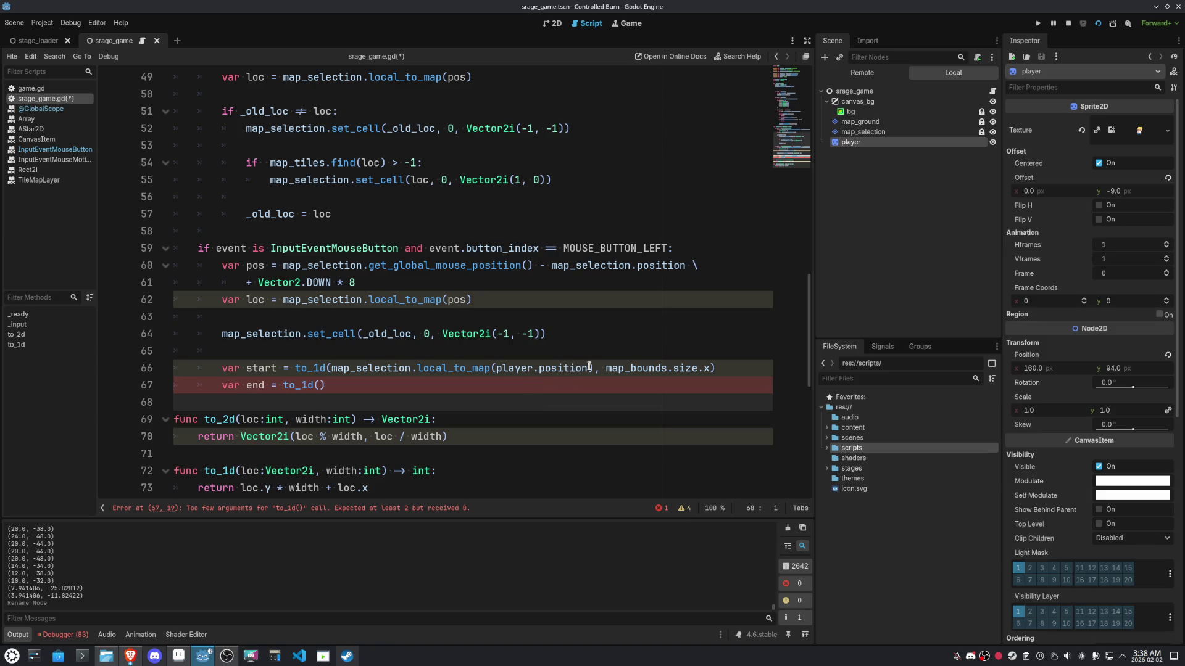
Step: Make the end line read var end = to_1d(loc, map_bounds.size.x)
{"action": "mouse_move", "coordinate": [593, 368]}
{"action": "left_mouse_down"}
{"action": "mouse_move", "coordinate": [259, 368]}
{"action": "mouse_move", "coordinate": [332, 366]}
{"action": "left_mouse_up"}
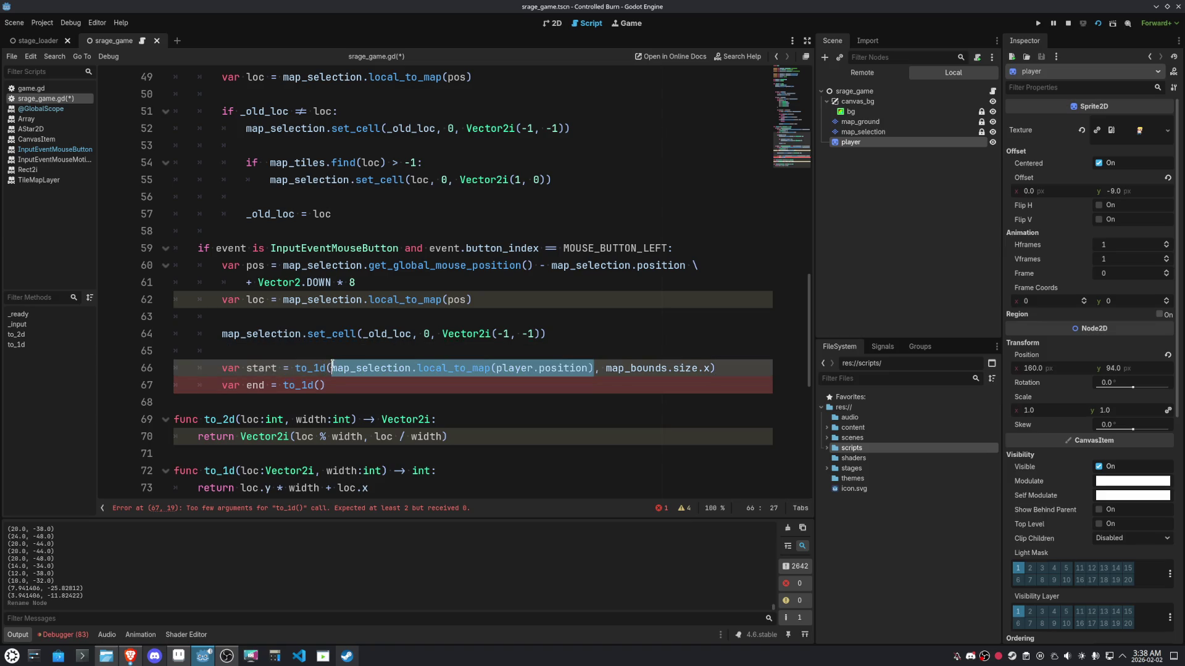
{"action": "key", "text": "ctrl+c"}
{"action": "left_click", "coordinate": [319, 385]}
{"action": "key", "text": "ctrl+v"}
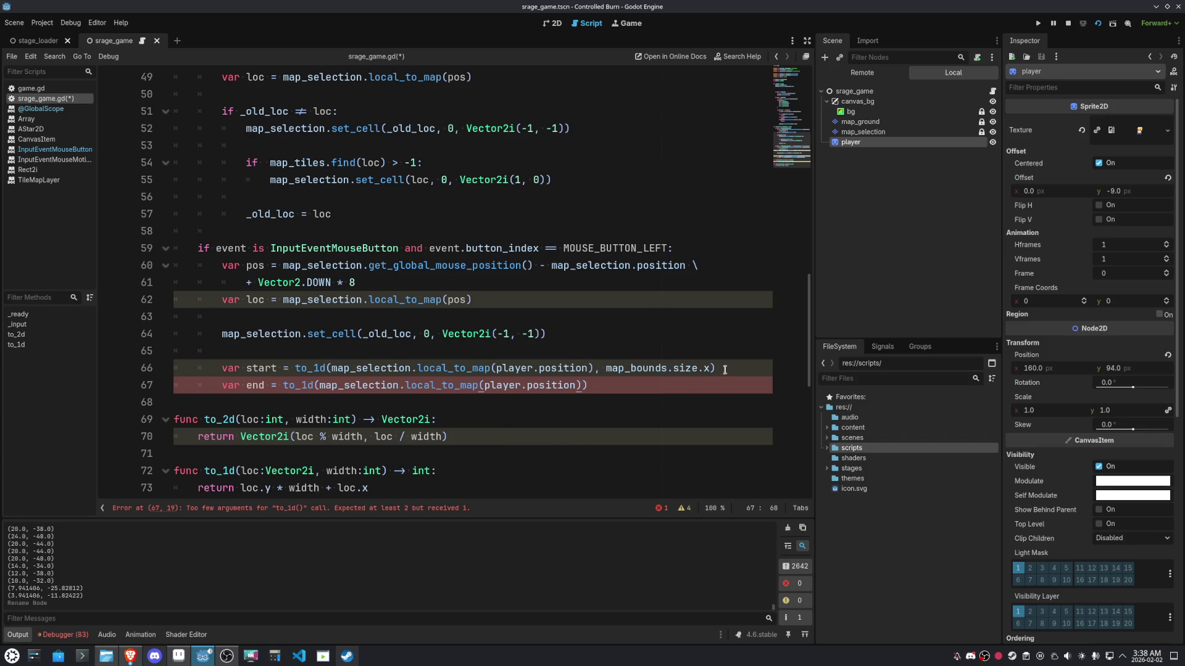
{"action": "left_click_drag", "start_coordinate": [710, 368], "coordinate": [594, 368]}
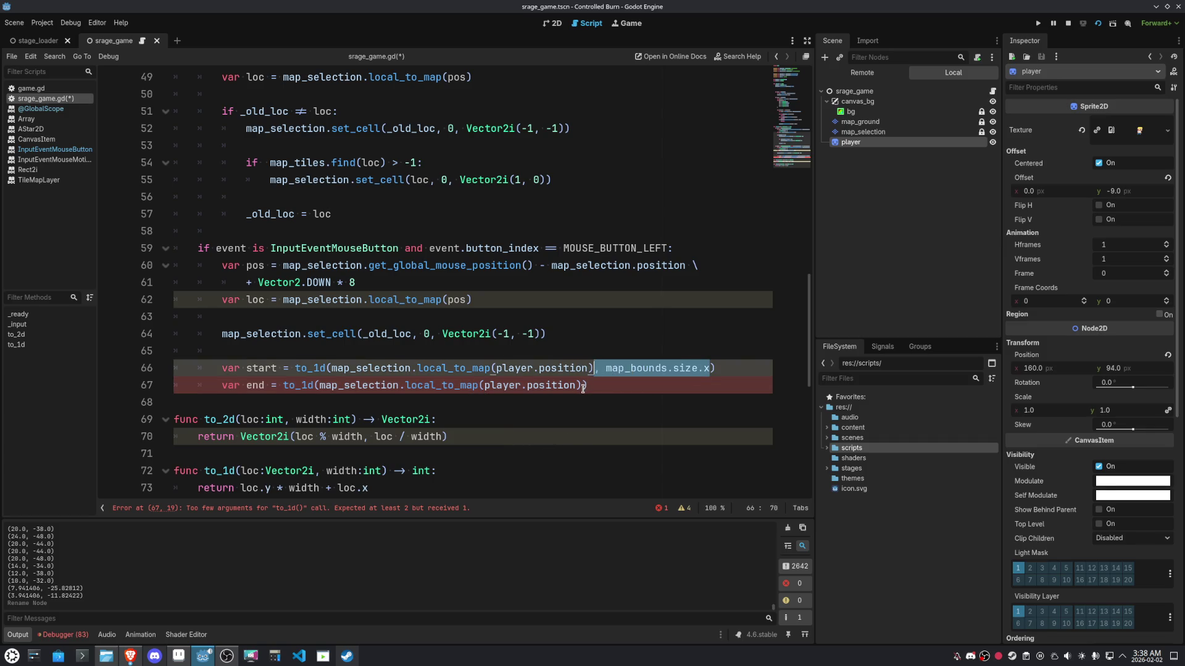
{"action": "key", "text": "ctrl+c"}
{"action": "left_click", "coordinate": [583, 387]}
{"action": "key", "text": "ctrl+v"}
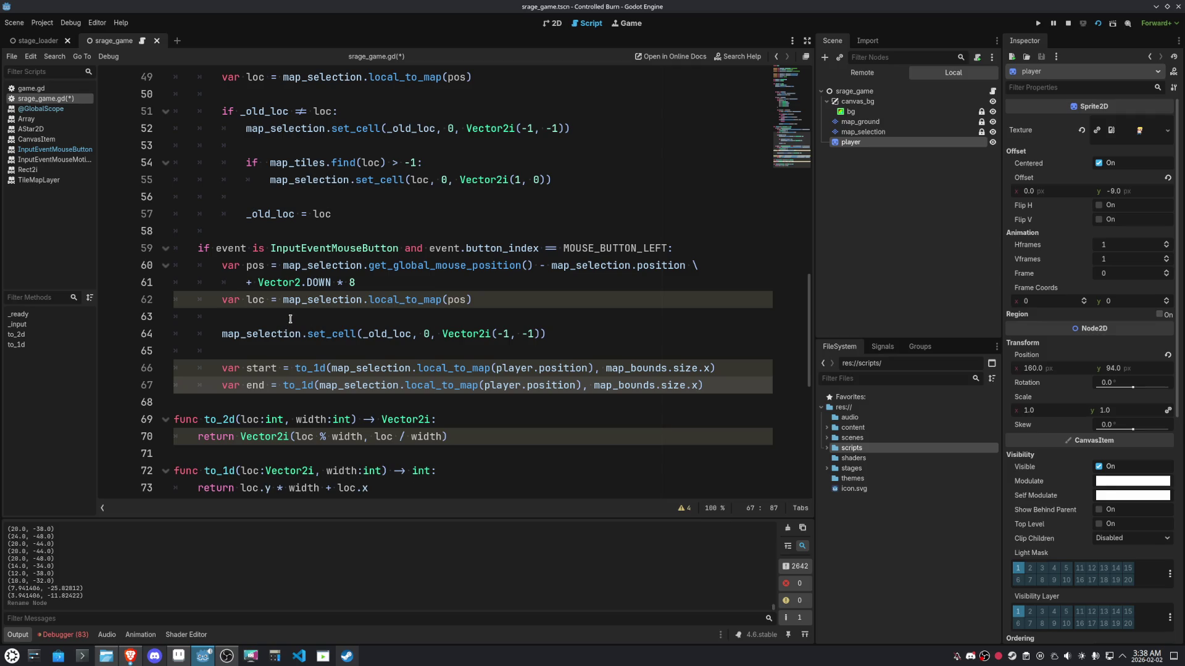
{"action": "double_click", "coordinate": [251, 306]}
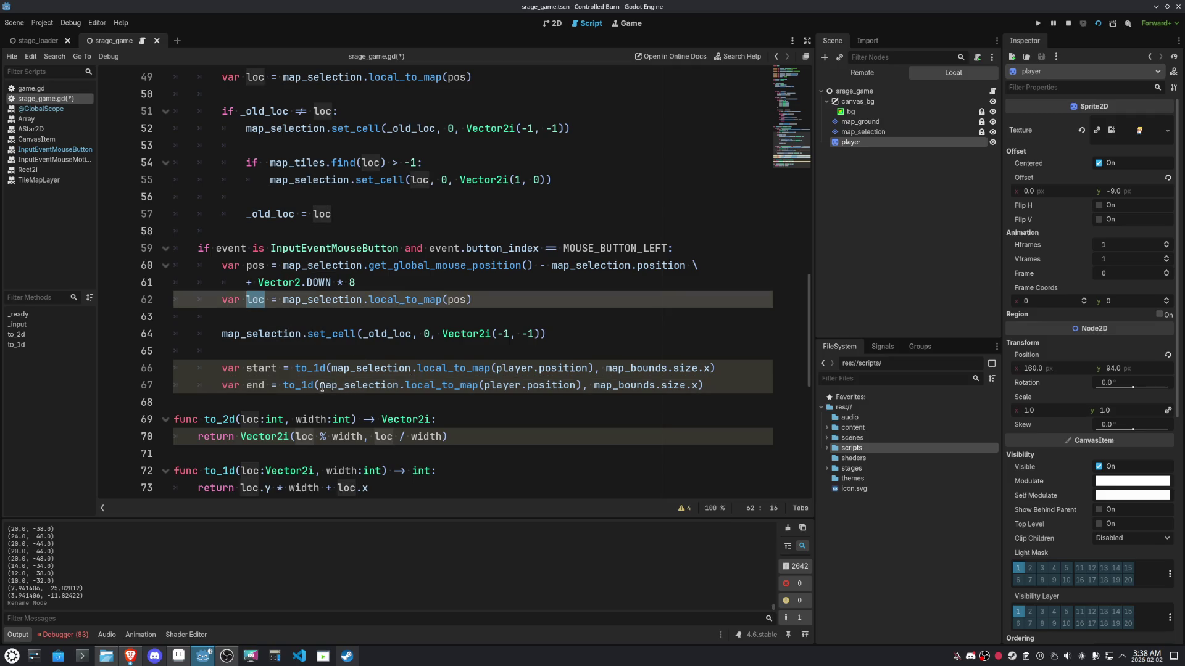
{"action": "left_click_drag", "start_coordinate": [321, 387], "coordinate": [580, 387]}
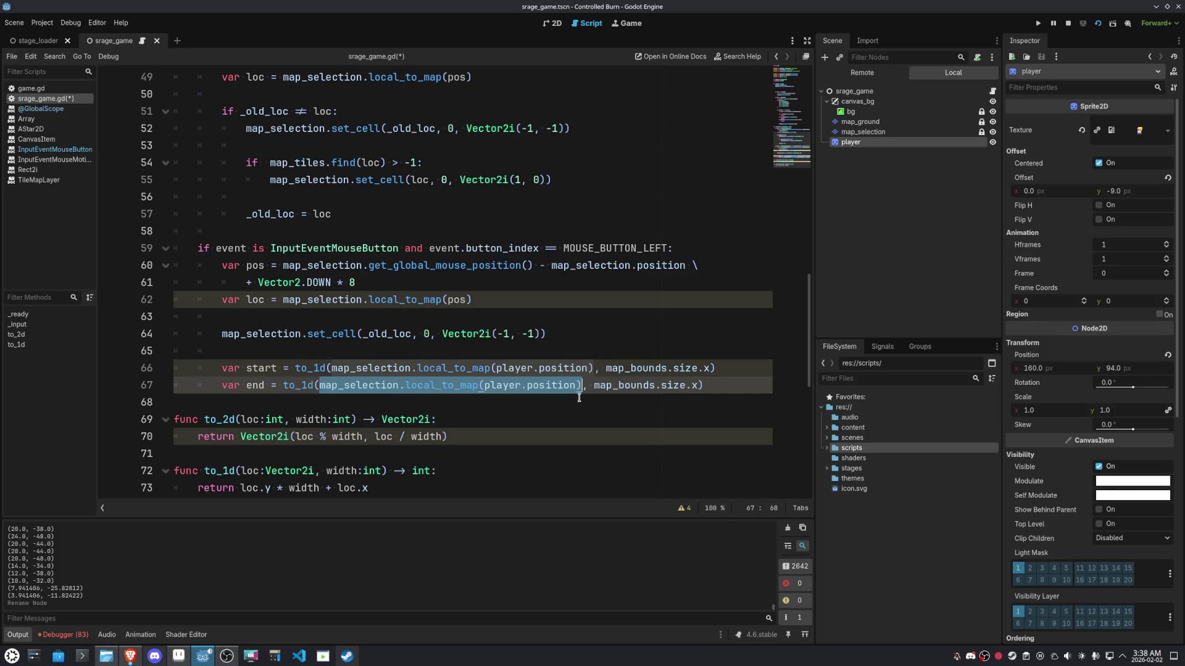
{"action": "key", "text": "ctrl+v"}
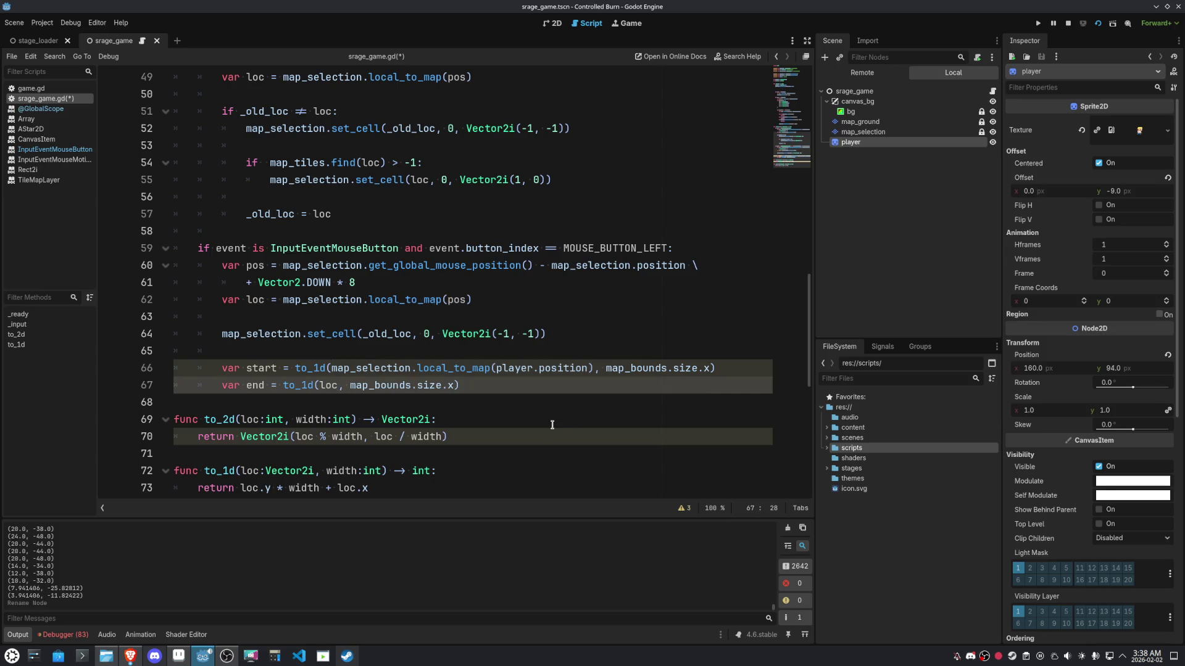
{"action": "left_click", "coordinate": [503, 386]}
Step: Start a new line 69 as 'var path = _pathing.pat' below the end line
{"action": "key", "text": "Return"}
{"action": "key", "text": "Return"}
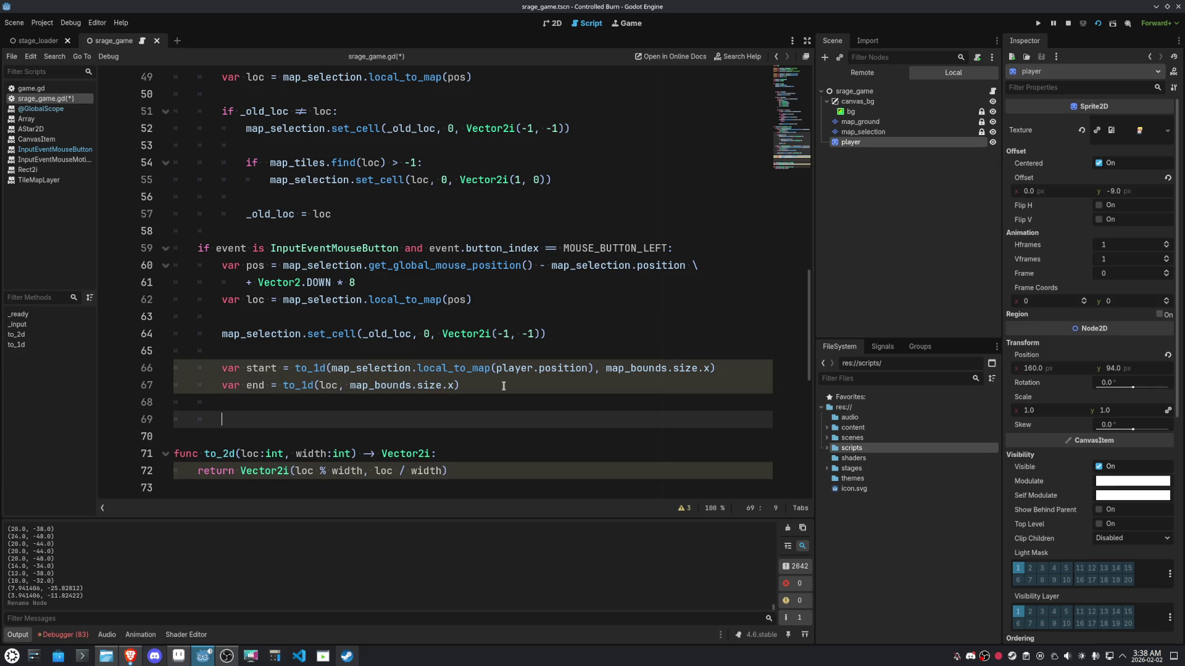
{"action": "type", "text": "var path = _path"}
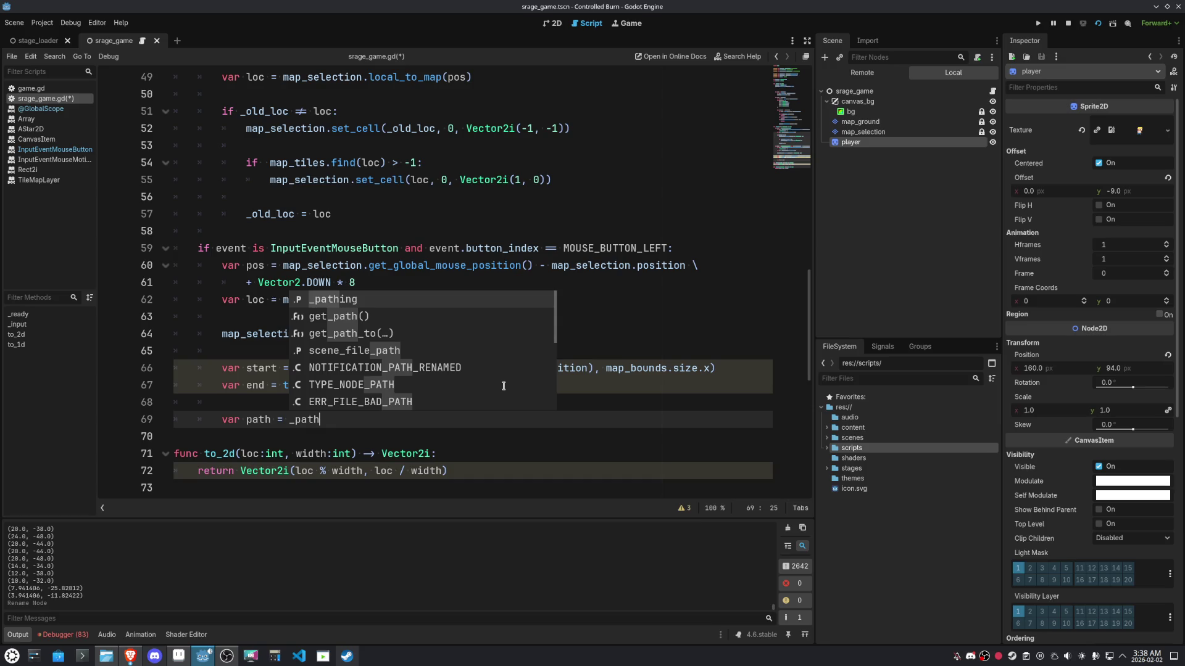
{"action": "key", "text": "Return"}
{"action": "type", "text": "."}
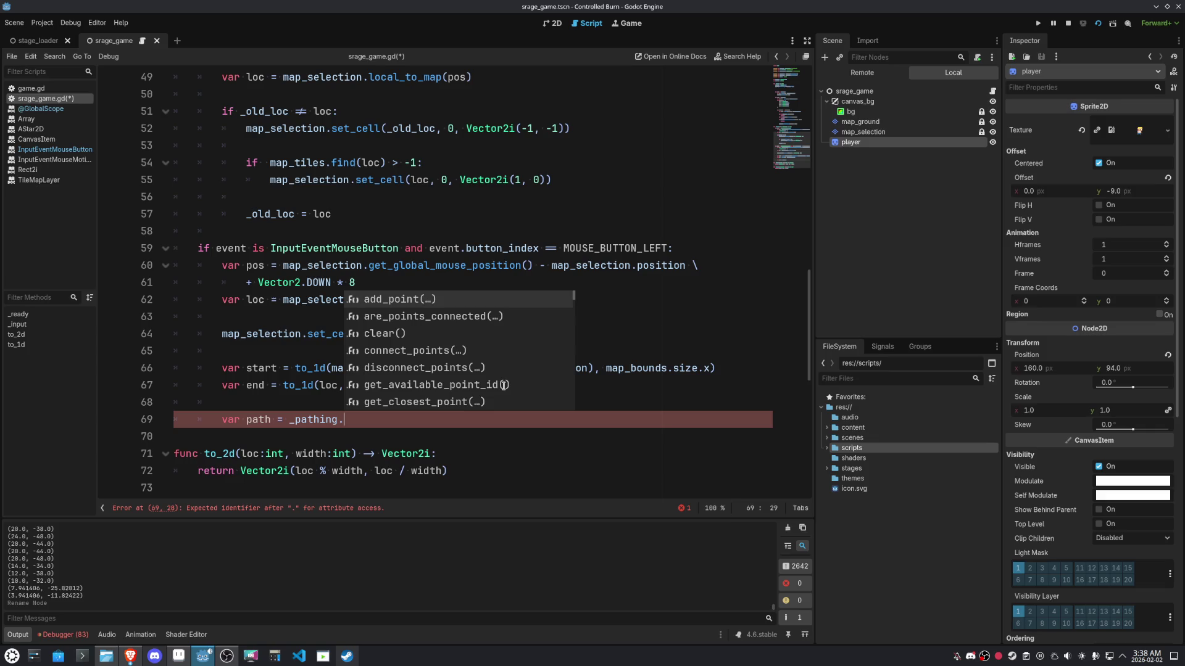
{"action": "type", "text": "pat"}
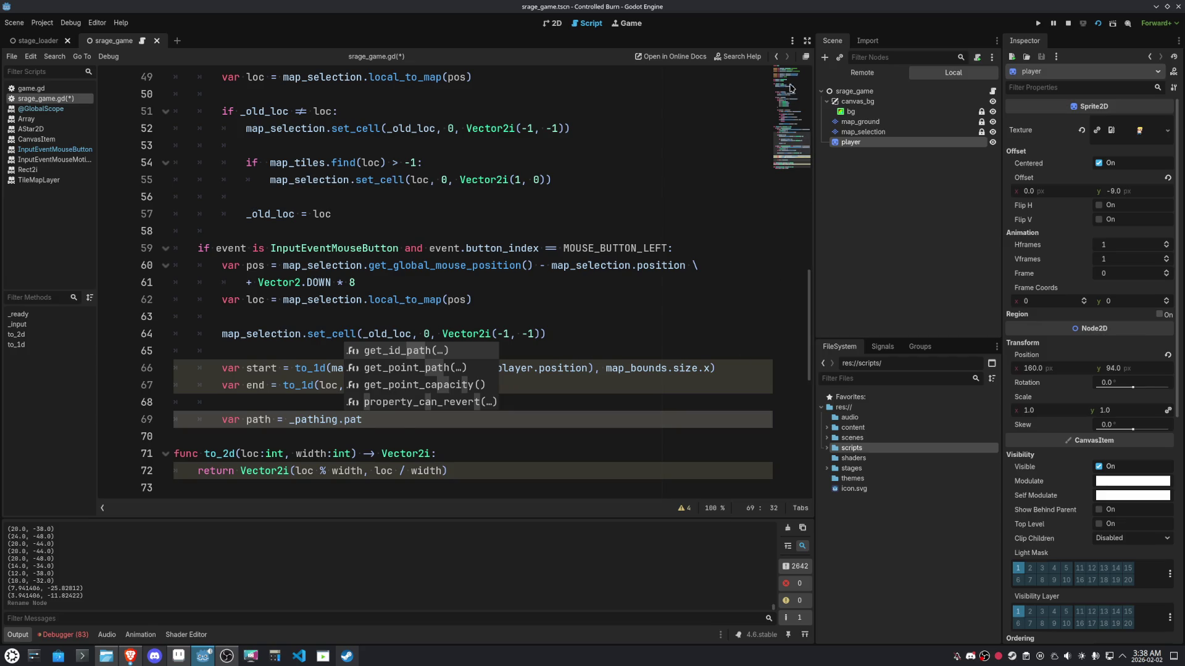
{"action": "scroll", "coordinate": [338, 286], "scroll_direction": "up", "scroll_amount": 15}
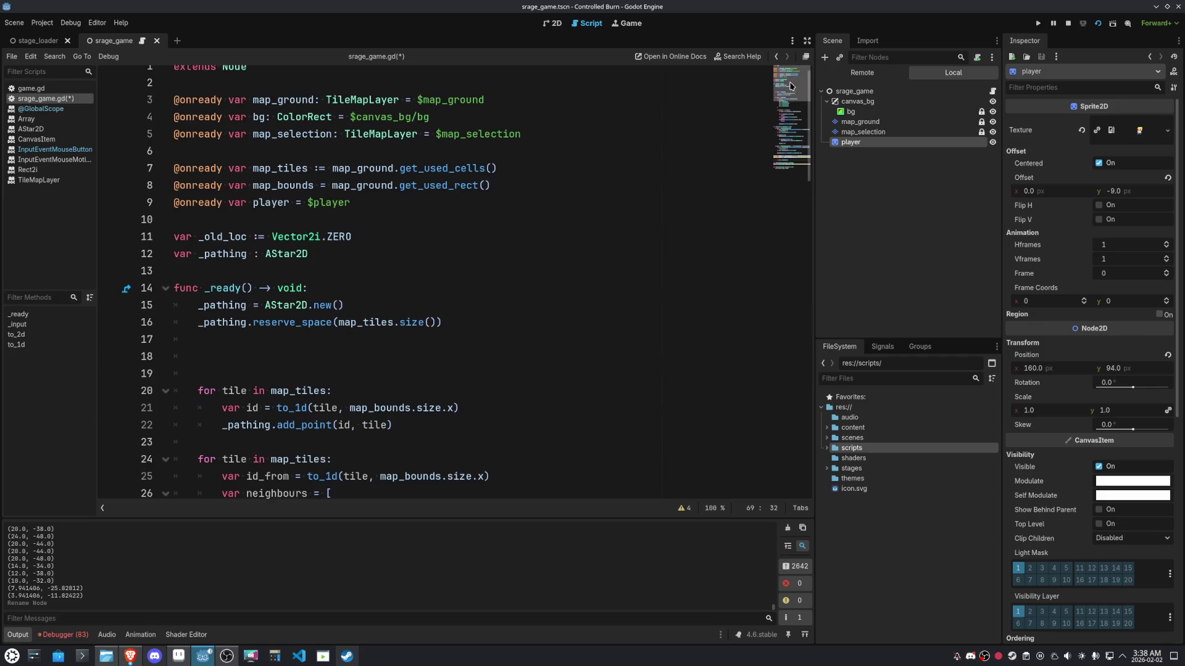
{"action": "left_click", "coordinate": [276, 266], "text": "ctrl"}
{"action": "scroll", "coordinate": [602, 294], "scroll_direction": "down", "scroll_amount": 2}
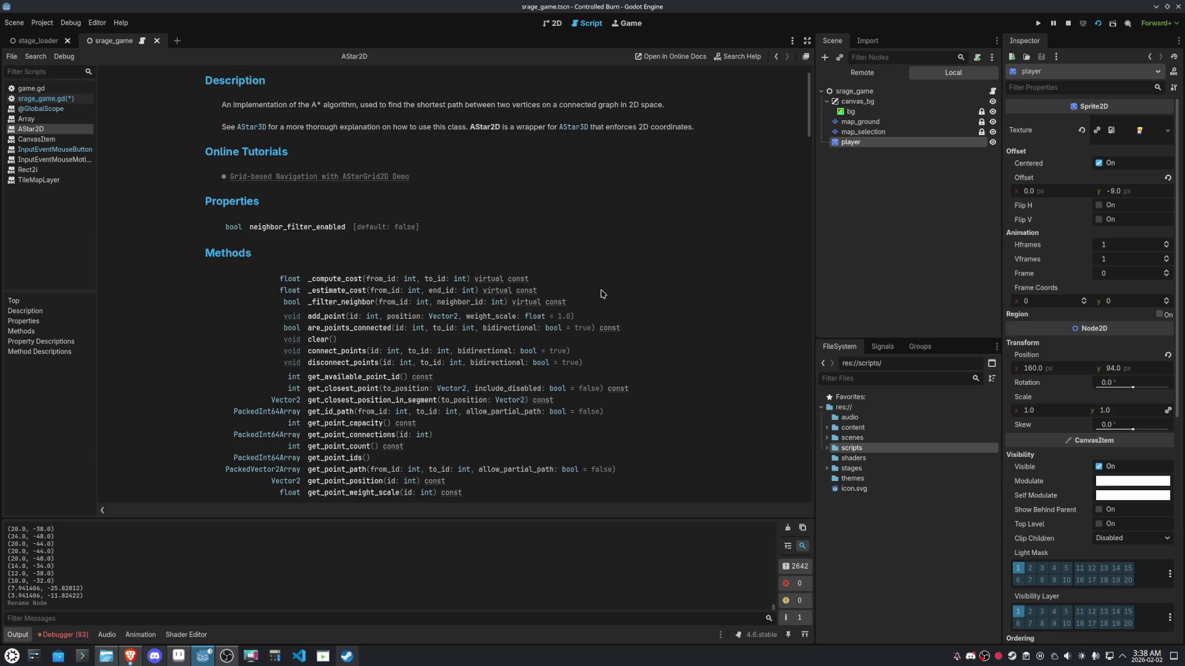
{"action": "scroll", "coordinate": [602, 293], "scroll_direction": "down", "scroll_amount": 4}
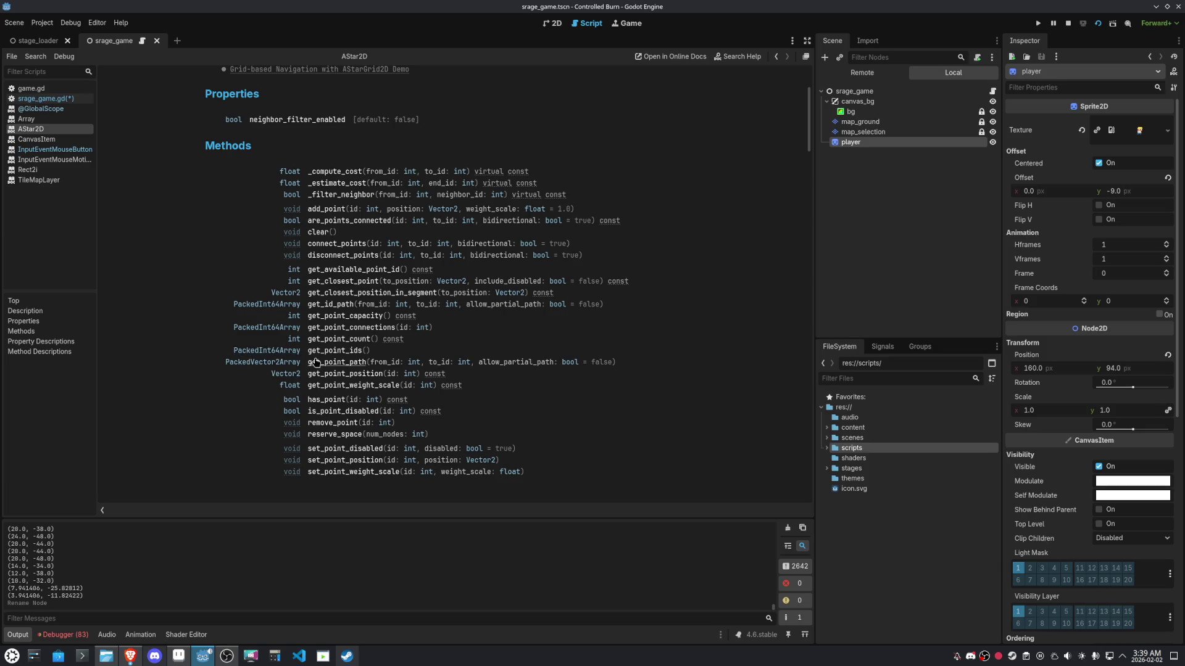
{"action": "scroll", "coordinate": [247, 390], "scroll_direction": "down", "scroll_amount": 1}
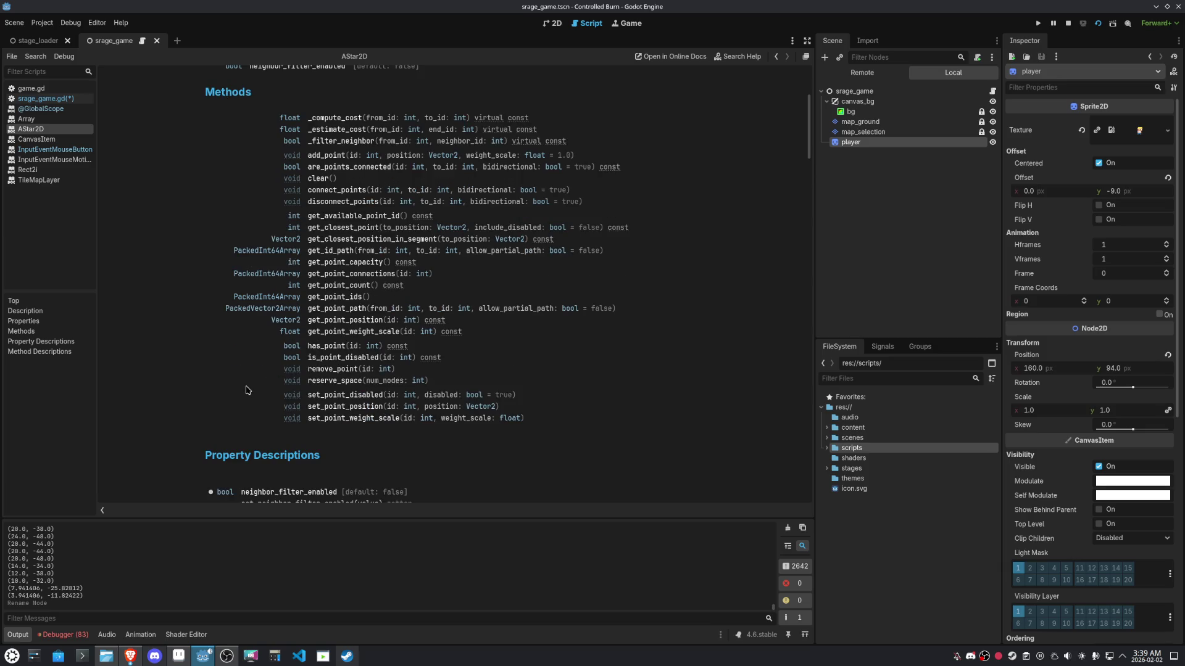
{"action": "scroll", "coordinate": [246, 389], "scroll_direction": "up", "scroll_amount": 1}
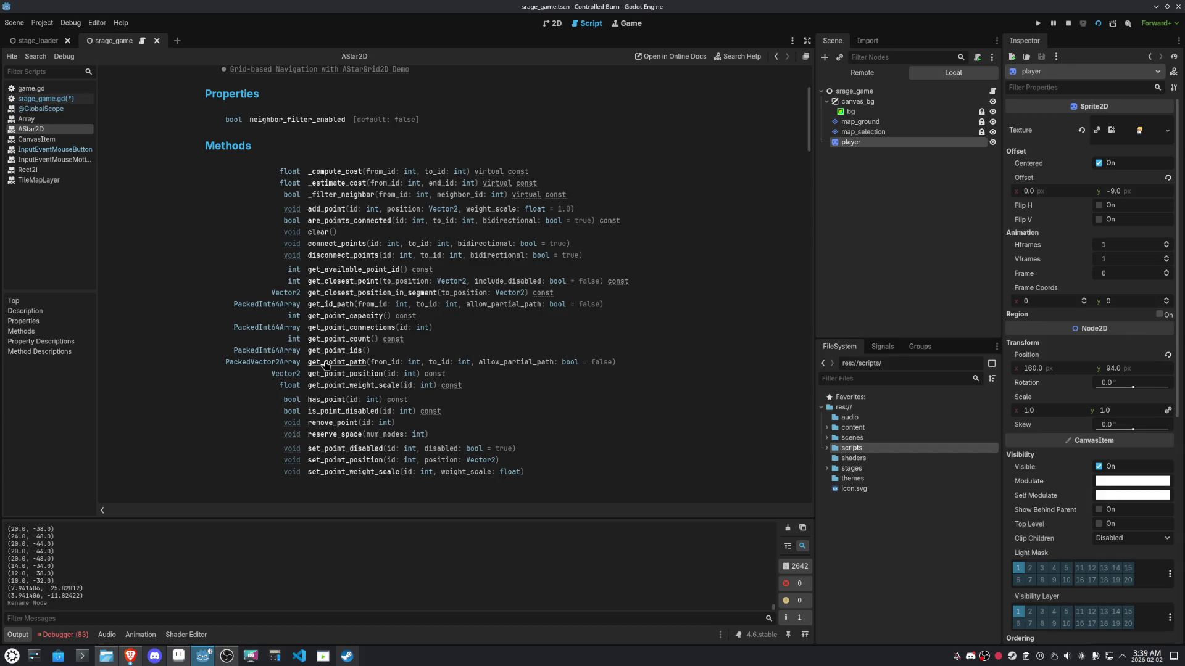
{"action": "left_click", "coordinate": [324, 363]}
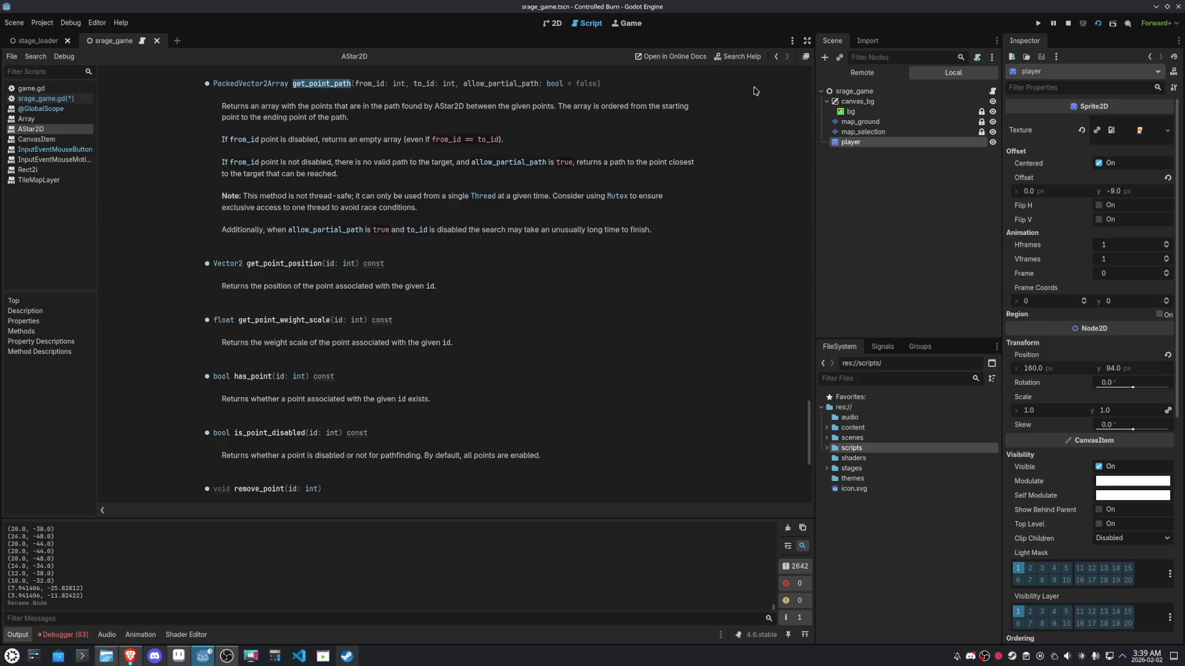
{"action": "left_click", "coordinate": [775, 59]}
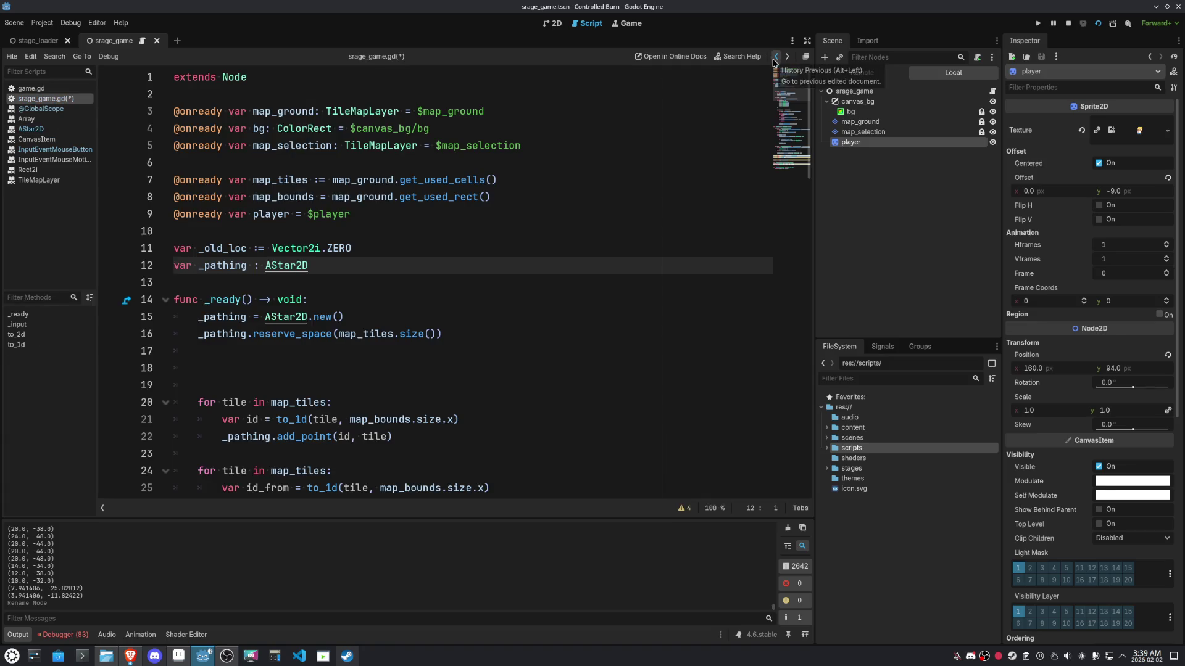
Step: Complete line 69 as var path = _pathing.get_point_path(start, end, true) and save srage_game.gd
{"action": "left_click", "coordinate": [775, 59]}
{"action": "double_click", "coordinate": [335, 283]}
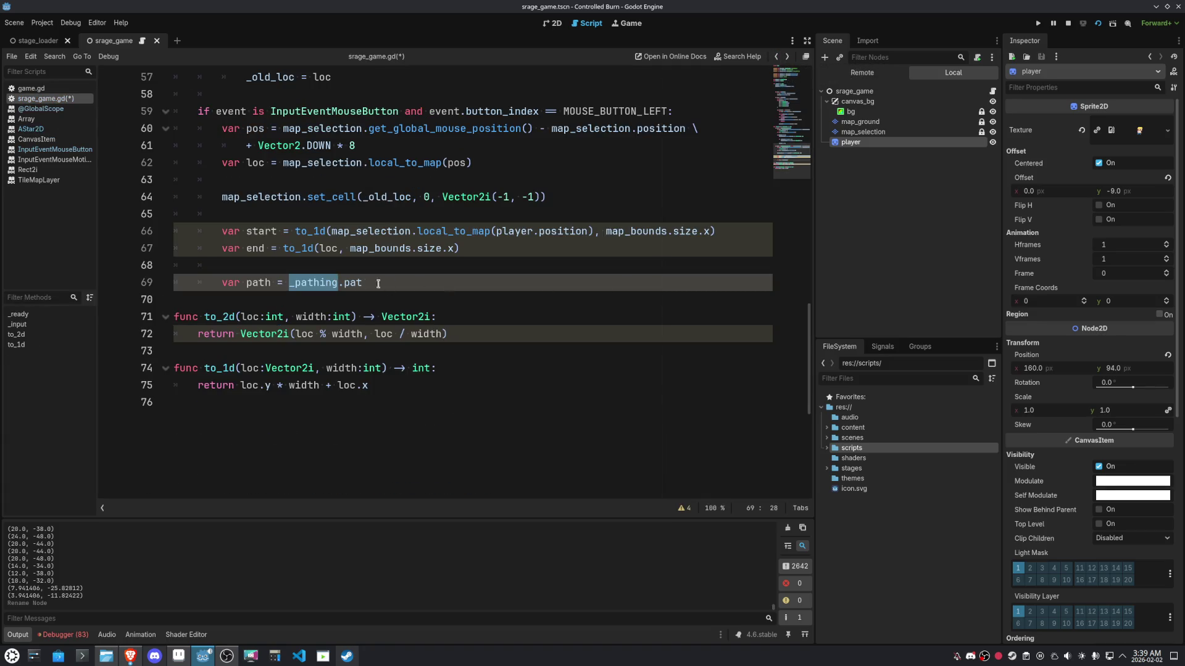
{"action": "left_click", "coordinate": [378, 283]}
{"action": "key", "text": "Return"}
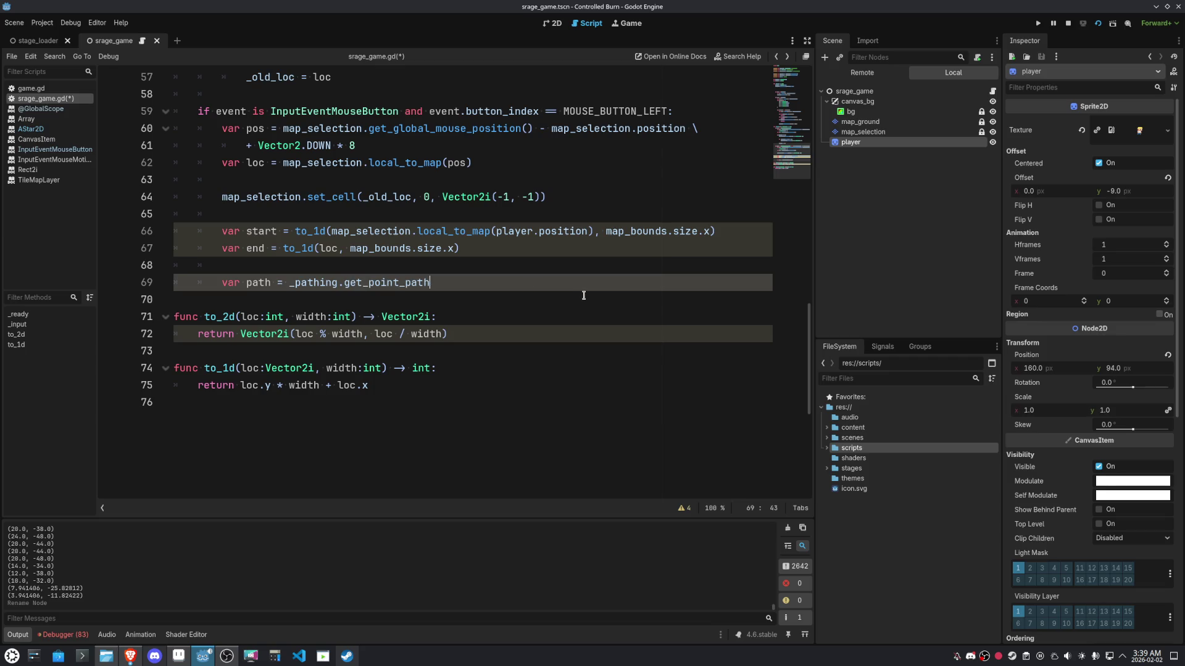
{"action": "type", "text": ")"}
{"action": "type", "text": "("}
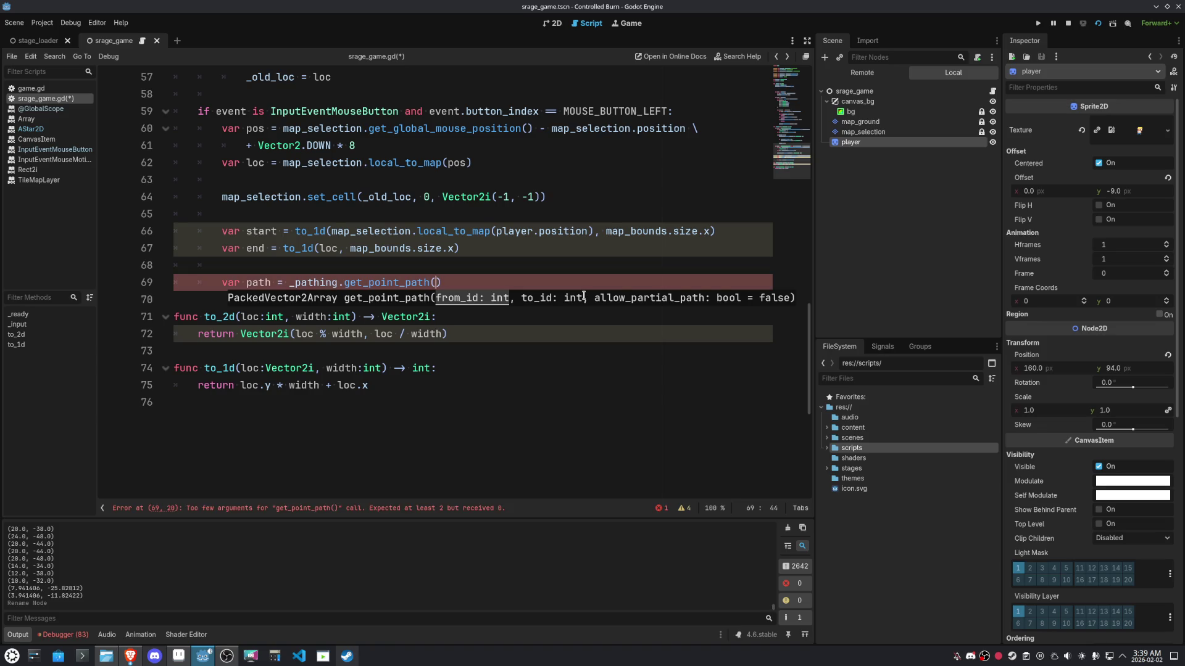
{"action": "type", "text": "start, en"}
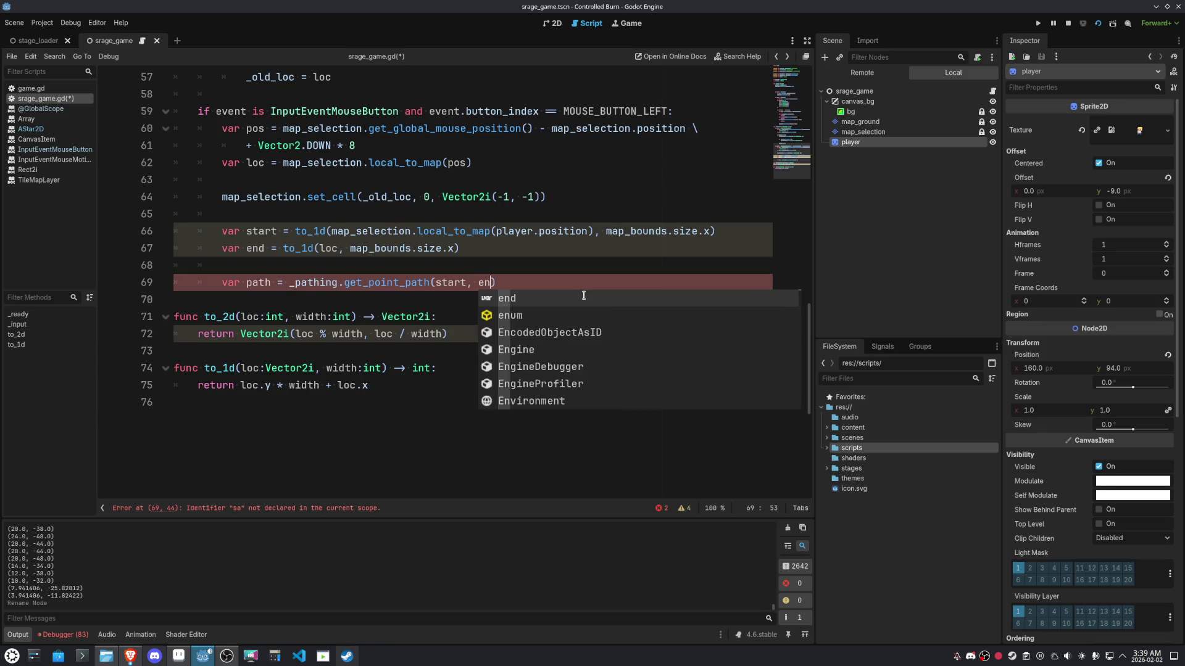
{"action": "type", "text": "d,"}
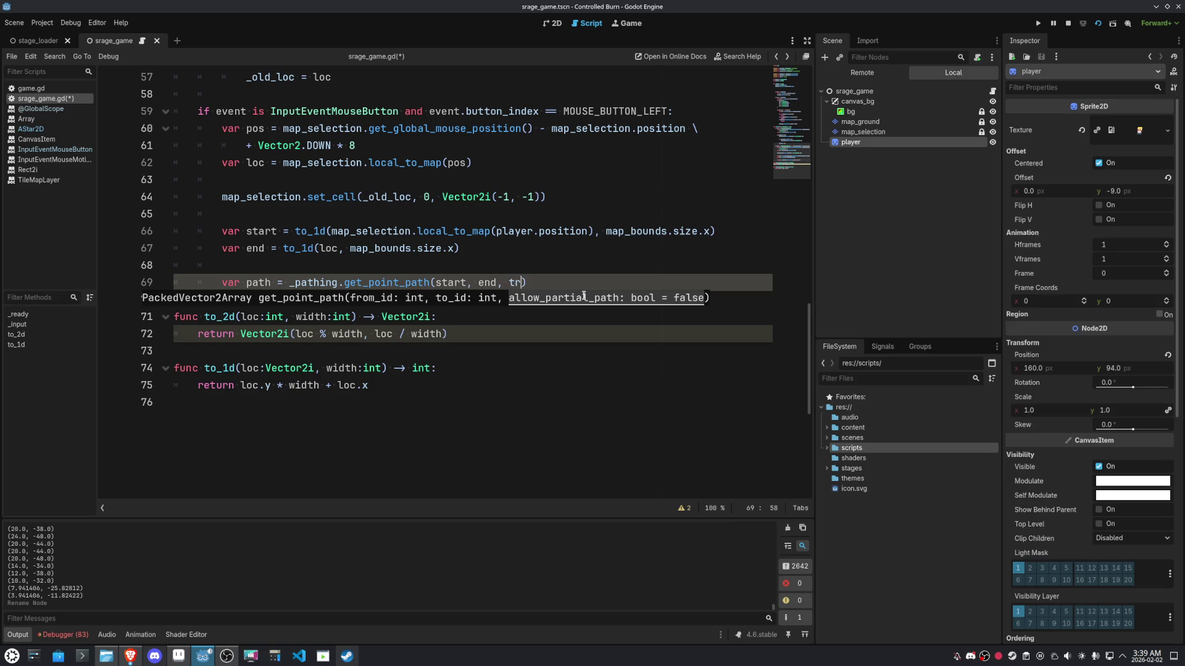
{"action": "type", "text": "true)"}
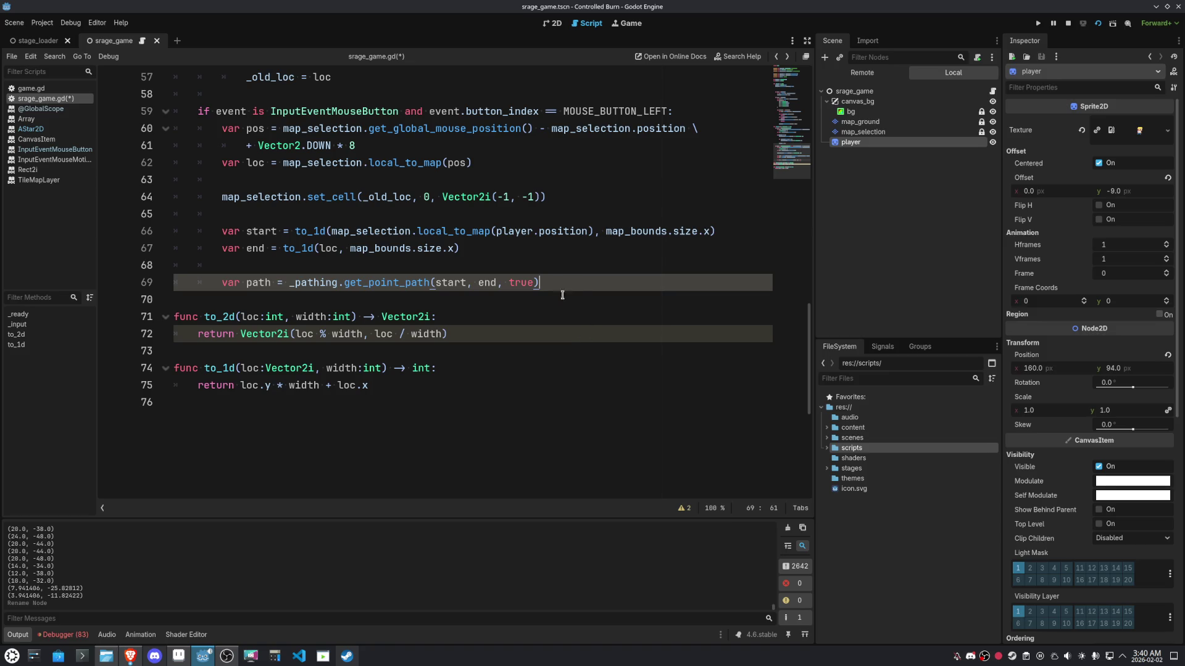
{"action": "key", "text": "ctrl+s"}
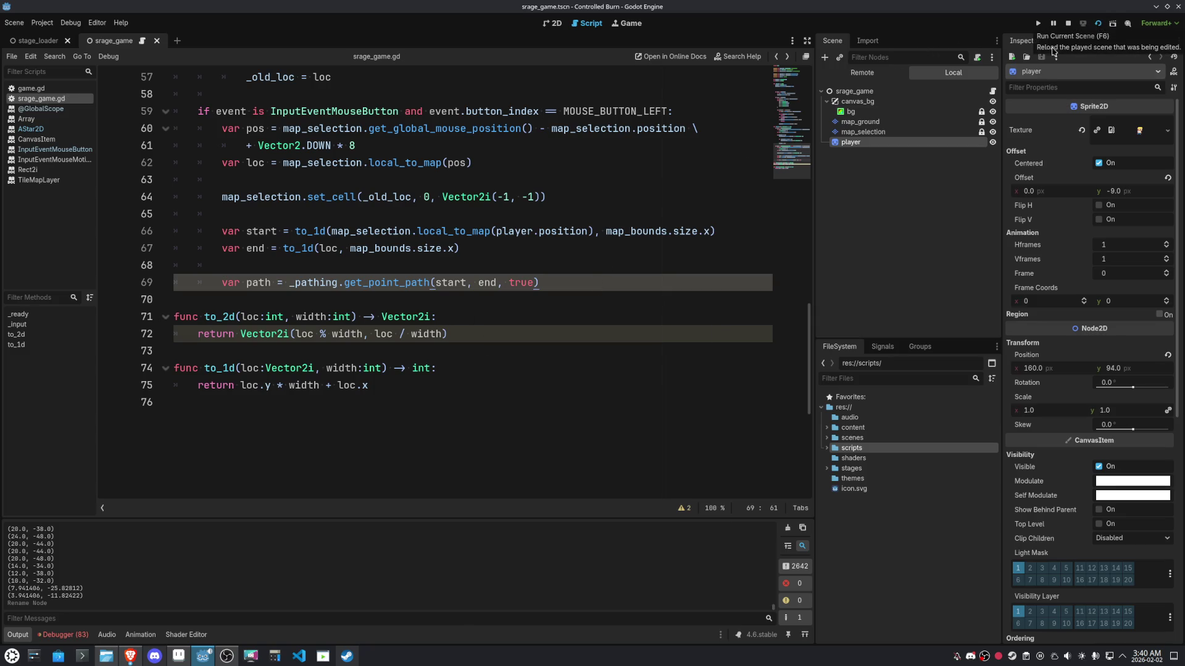
{"action": "scroll", "coordinate": [561, 285], "scroll_direction": "up", "scroll_amount": 2}
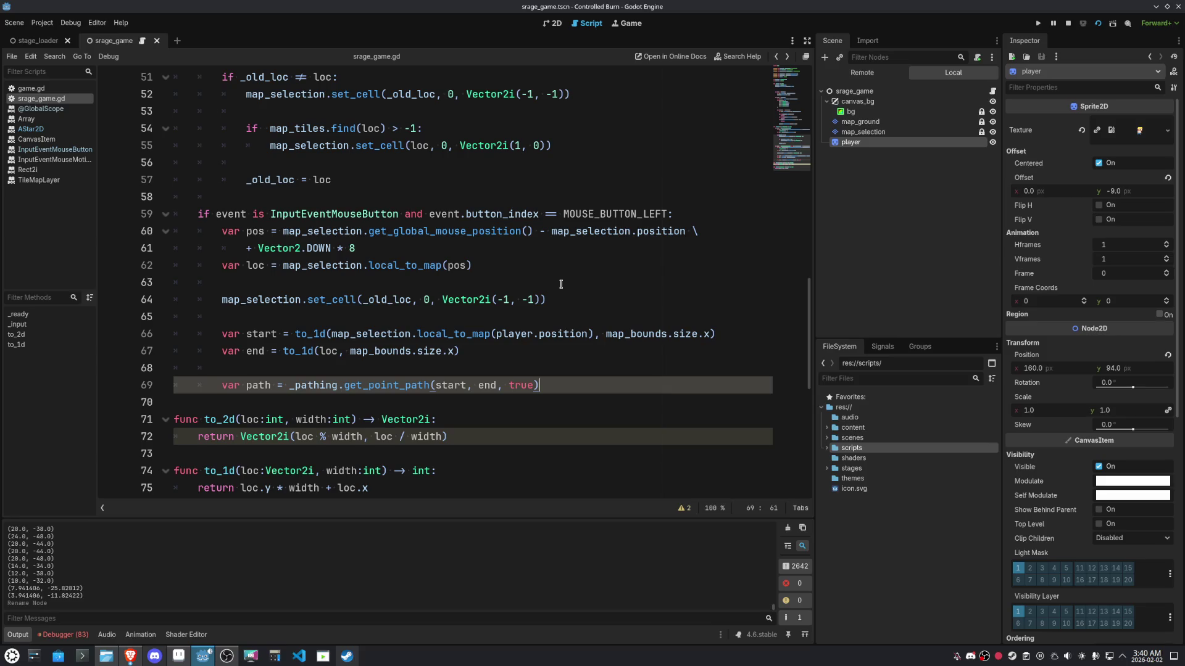
Step: Add a 'for path in paths:' loop below the path assignment with a pass body
{"action": "key", "text": "Return"}
{"action": "key", "text": "Return"}
{"action": "type", "text": "for path"}
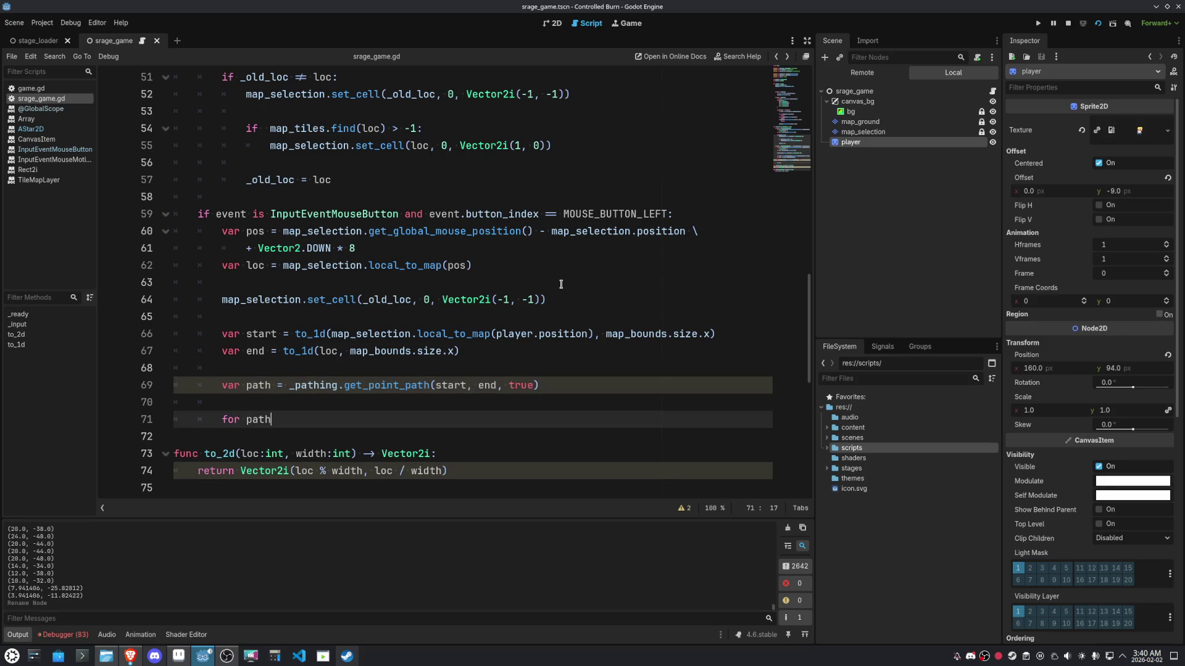
{"action": "type", "text": " in paths"}
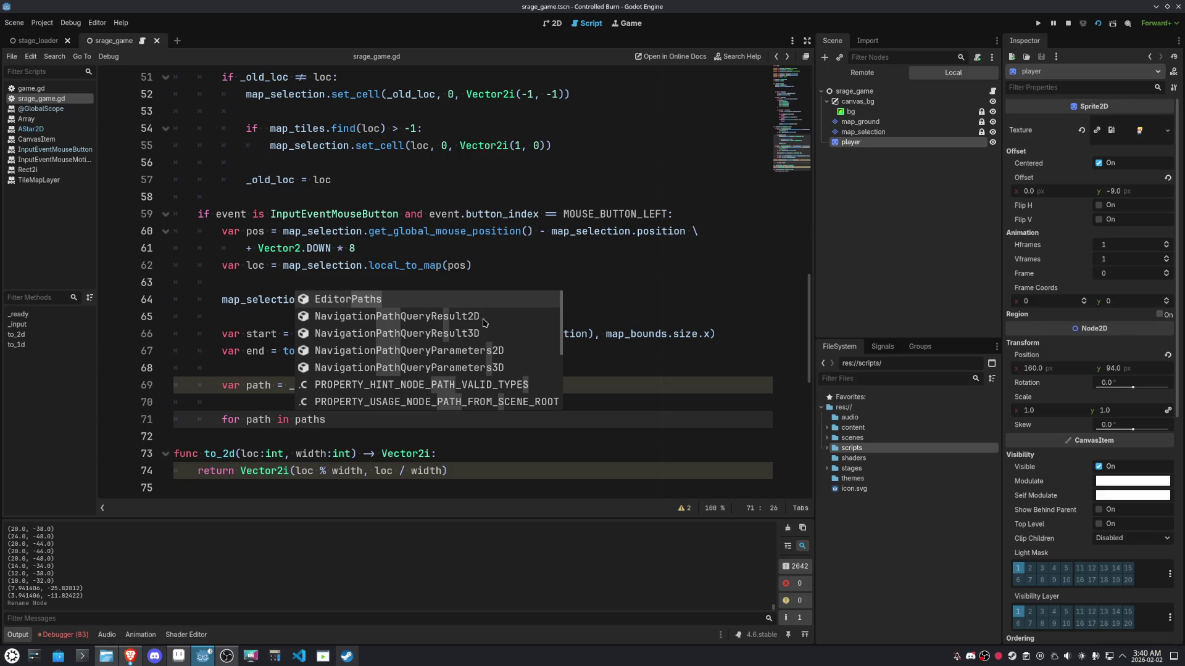
{"action": "left_click", "coordinate": [355, 421]}
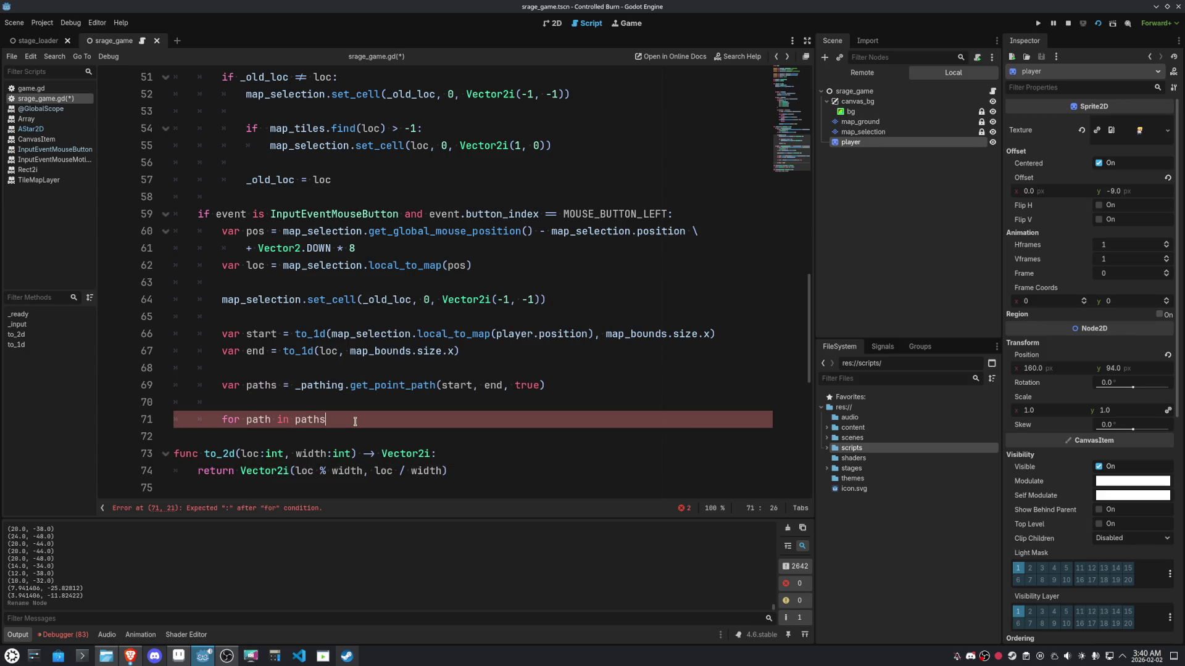
{"action": "key", "text": "Return"}
{"action": "key", "text": "Return"}
{"action": "type", "text": "pass"}
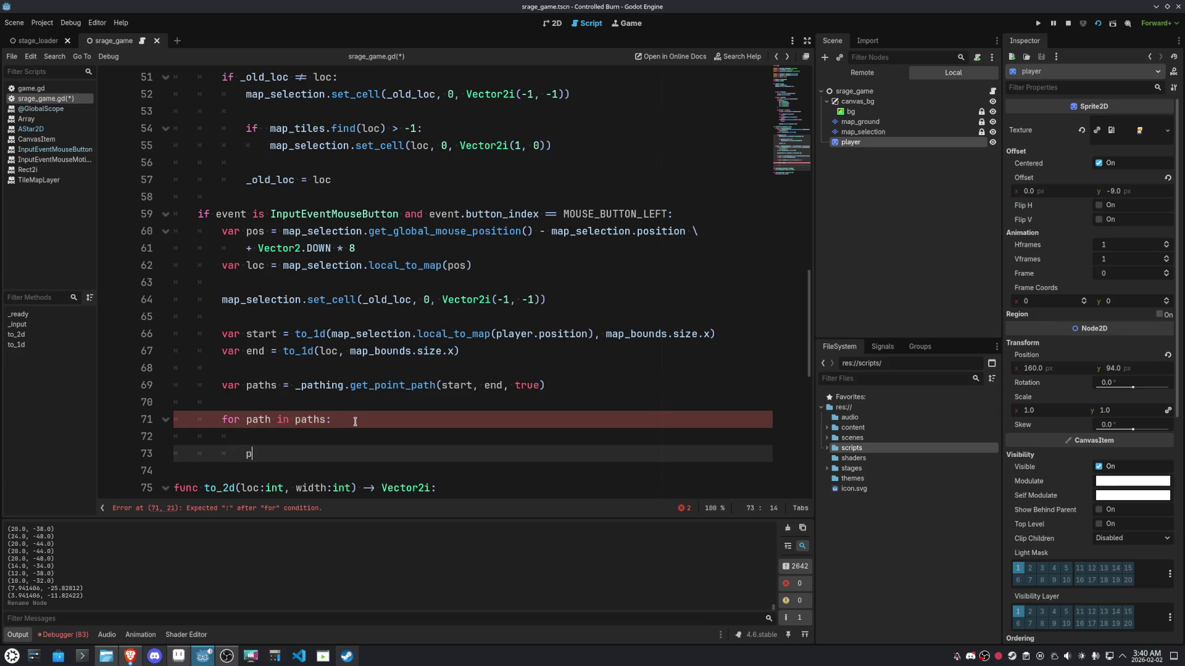
Step: Copy line 55's map_selection.set_cell(loc, 0, Vector2i(1, 0)) call into the loop body, then check get_point_path's documentation
{"action": "left_click", "coordinate": [530, 231]}
{"action": "scroll", "coordinate": [550, 315], "scroll_direction": "up", "scroll_amount": 5}
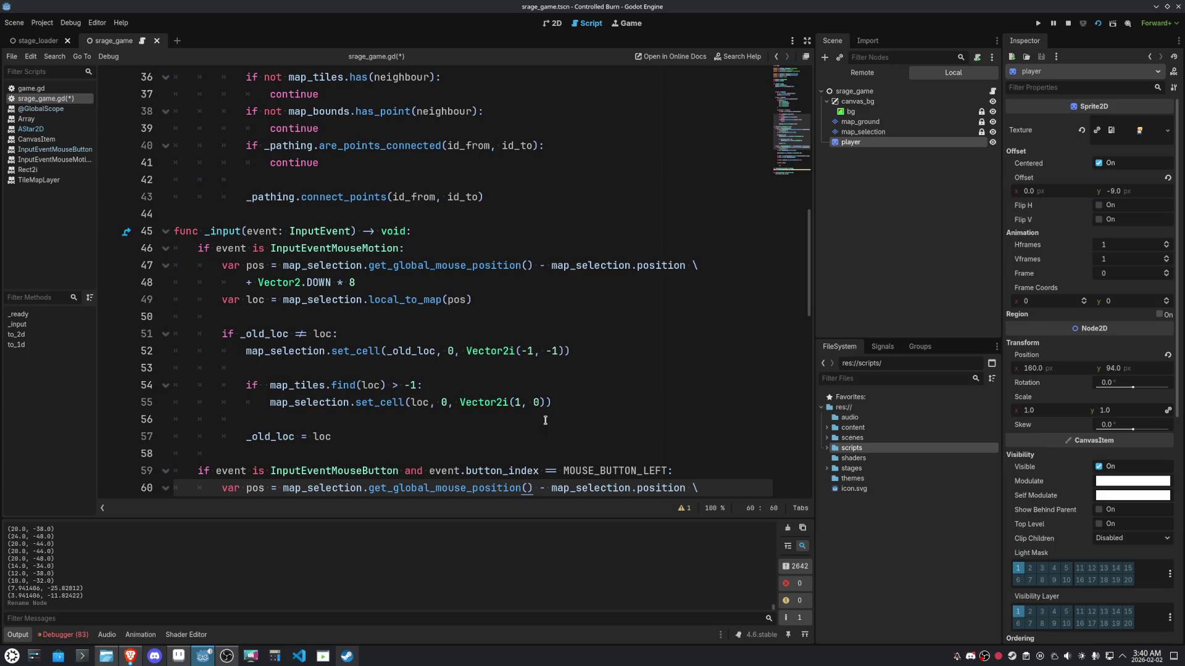
{"action": "mouse_move", "coordinate": [555, 404]}
{"action": "left_mouse_down"}
{"action": "mouse_move", "coordinate": [265, 387]}
{"action": "mouse_move", "coordinate": [263, 403]}
{"action": "left_mouse_up"}
{"action": "key", "text": "ctrl+c"}
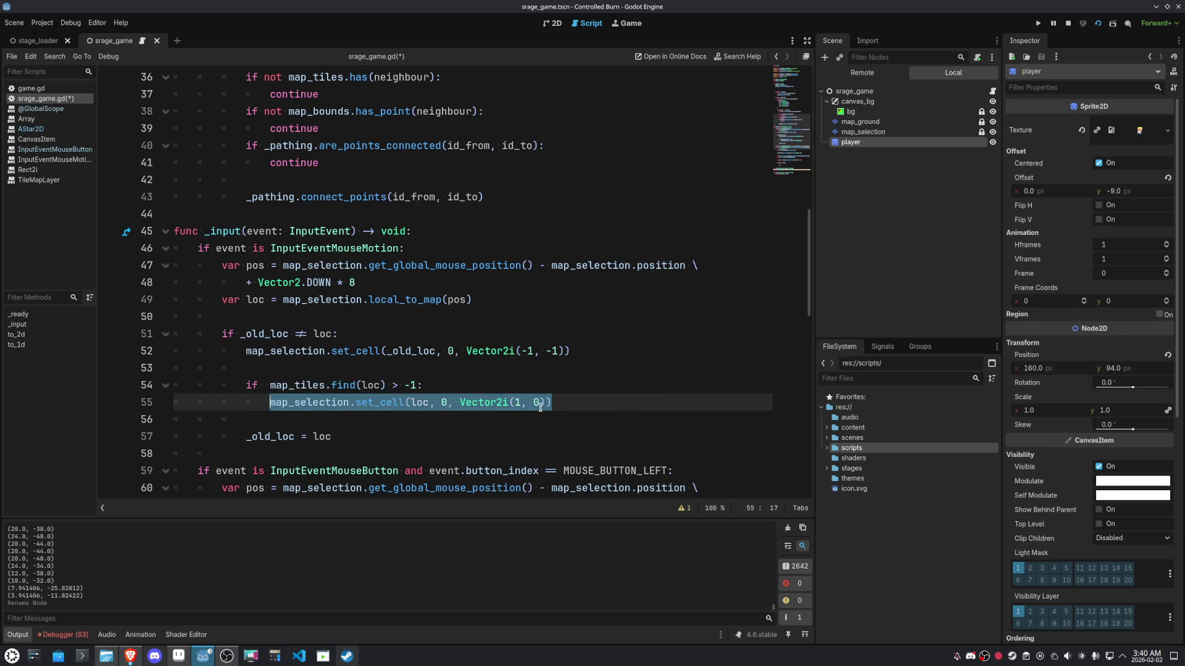
{"action": "scroll", "coordinate": [540, 404], "scroll_direction": "down", "scroll_amount": 6}
{"action": "left_click", "coordinate": [400, 381]}
{"action": "key", "text": "ctrl+v"}
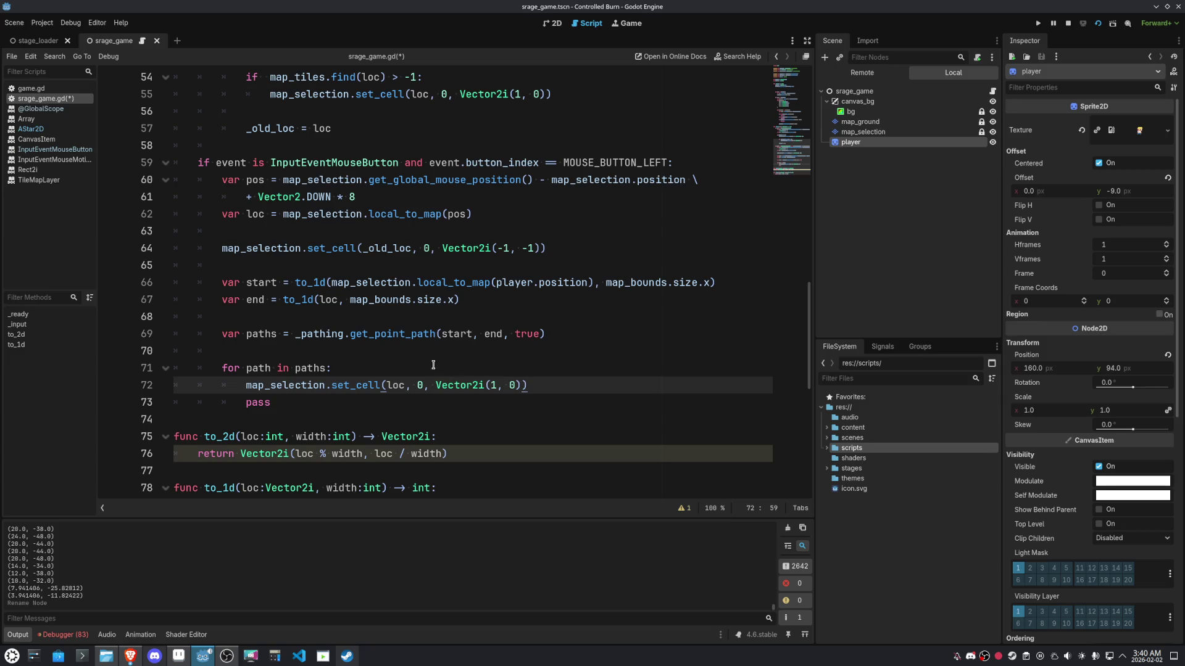
{"action": "left_click", "coordinate": [400, 336], "text": "ctrl"}
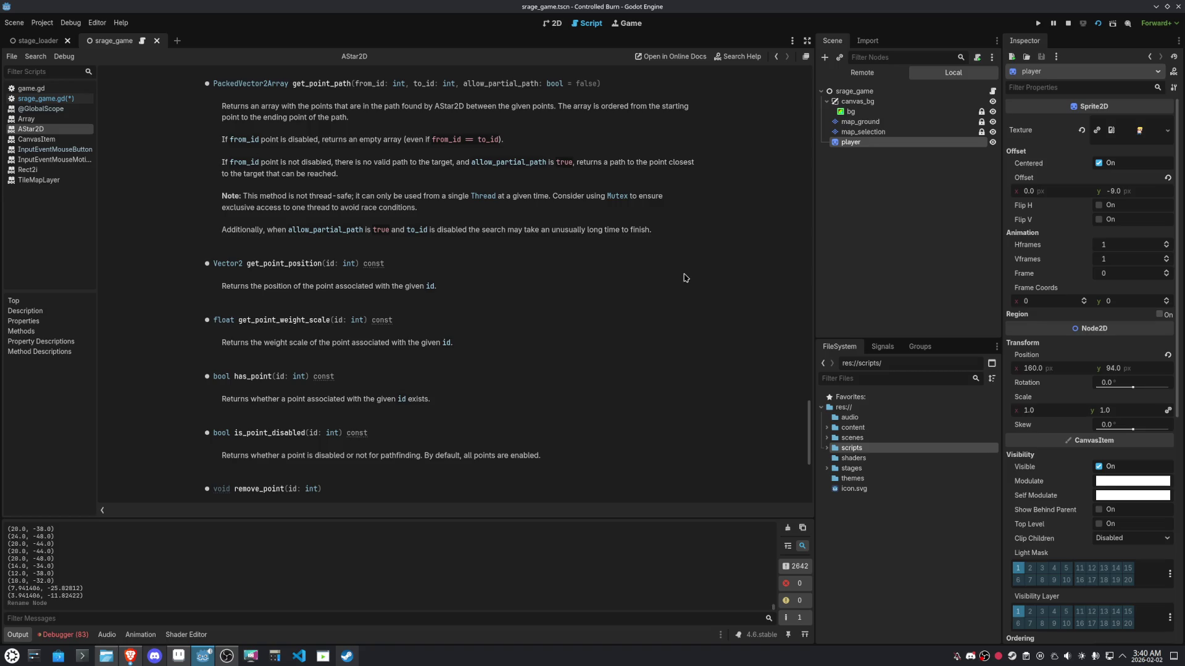
{"action": "left_click", "coordinate": [776, 56]}
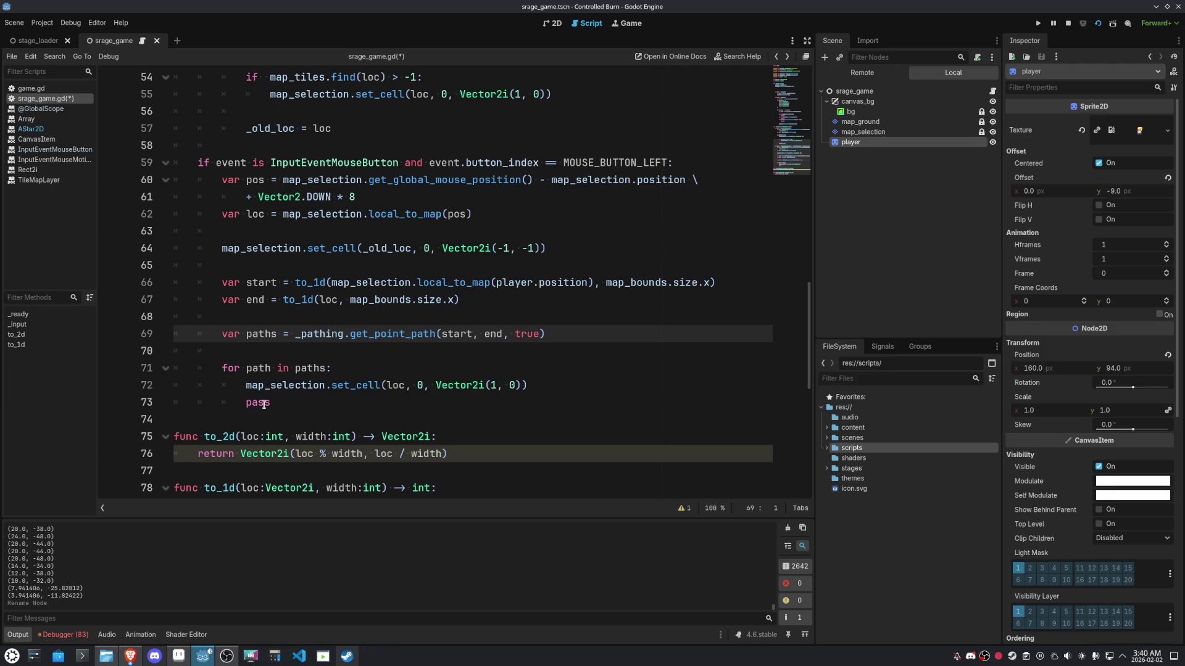